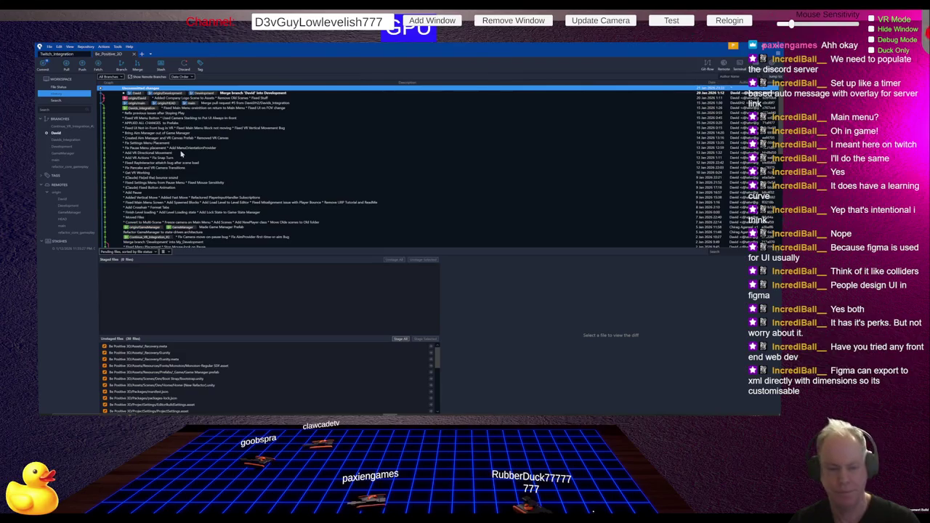
# Stage all 26 changed files and enlarge the staged-files list and commit message box.
pyautogui.click(59, 87)
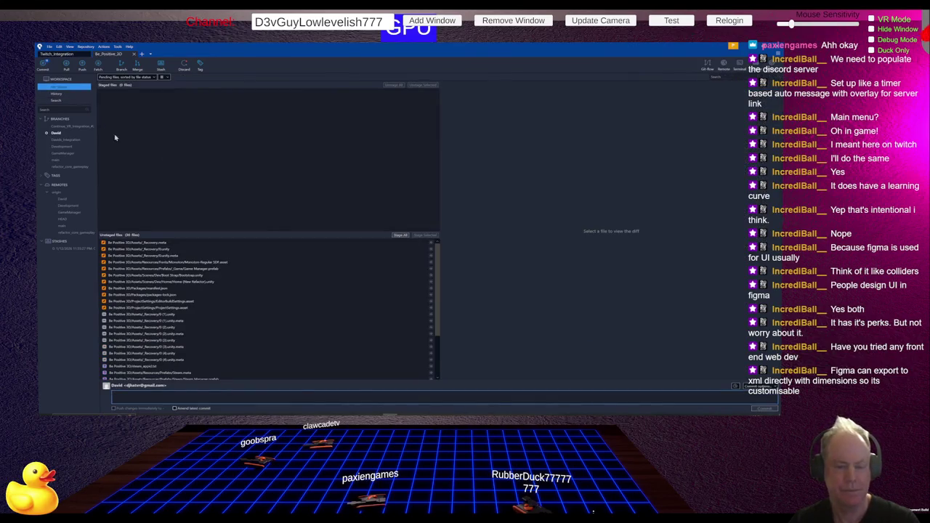
pyautogui.click(402, 237)
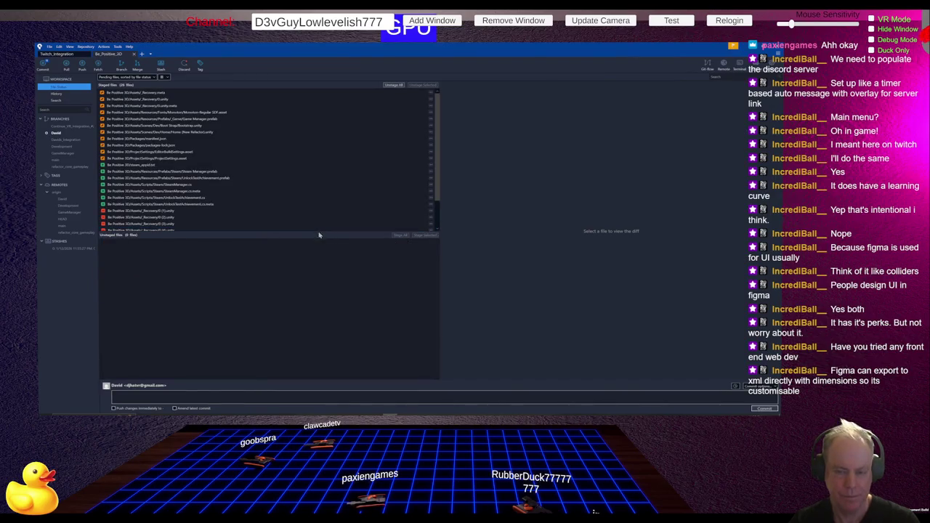
pyautogui.moveTo(318, 231); pyautogui.dragTo(314, 279)
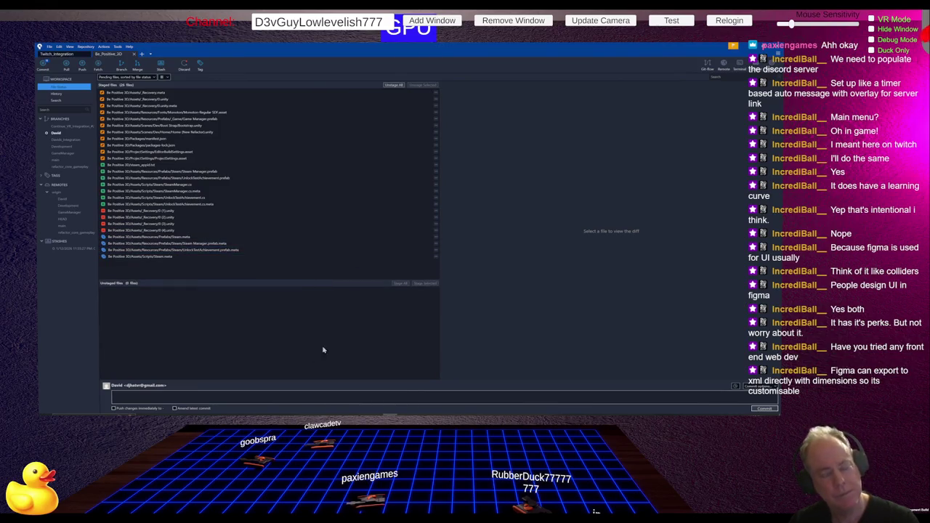
pyautogui.moveTo(292, 381); pyautogui.dragTo(309, 339)
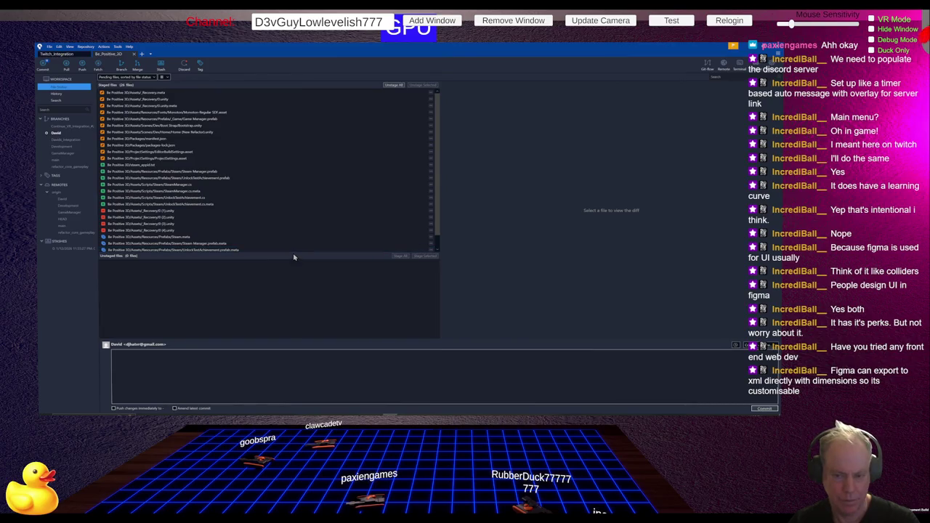
pyautogui.moveTo(291, 251); pyautogui.dragTo(299, 277)
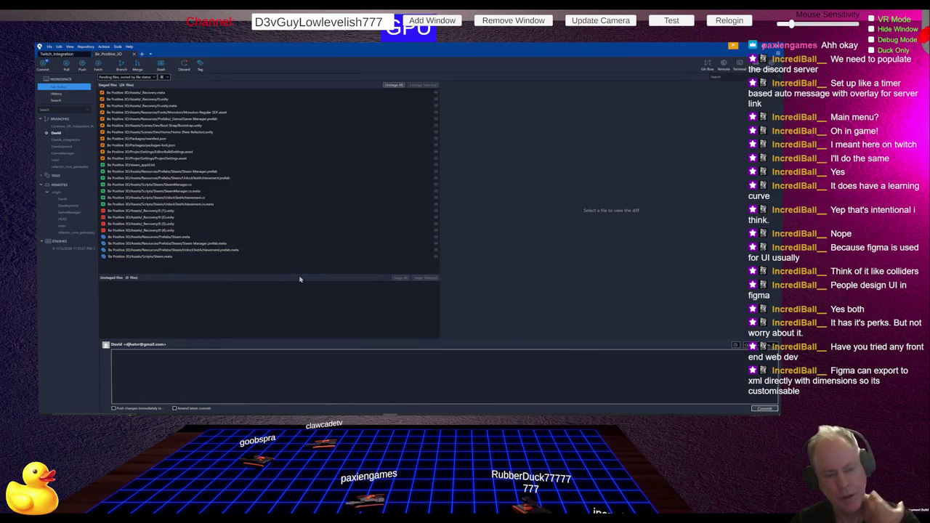
pyautogui.click(227, 373)
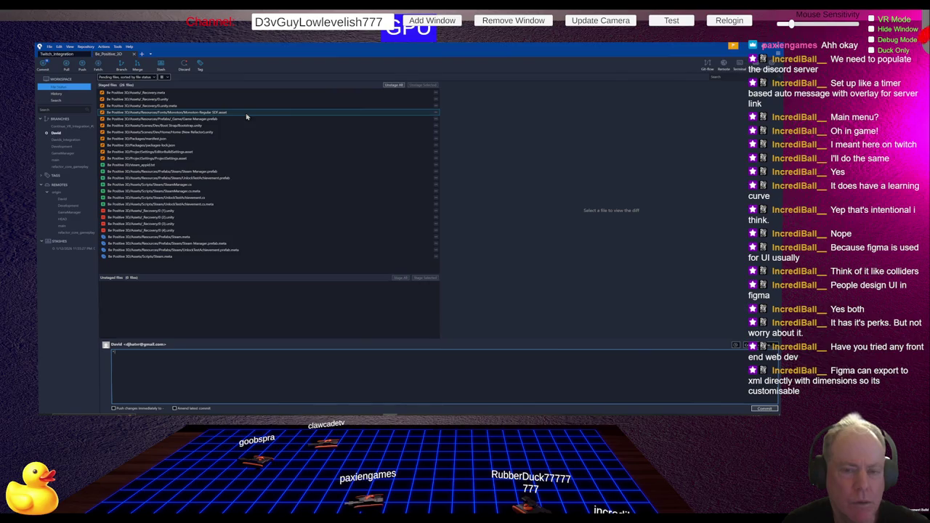
# Review the diffs of Game Manager.prefab, the Home (New Refactor) scene, manifest.json and packages-lock.json.
pyautogui.click(200, 120)
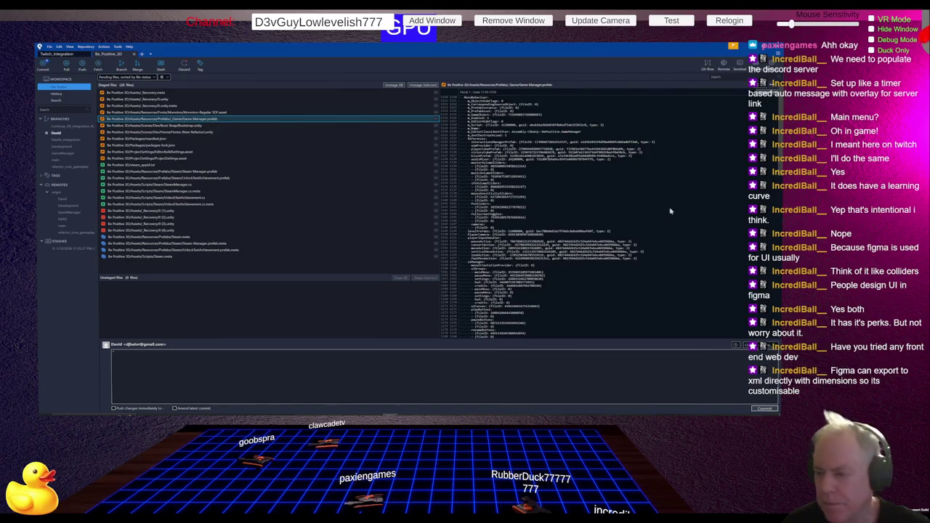
pyautogui.scroll(-10, 664, 197)
pyautogui.scroll(-10, 663, 199)
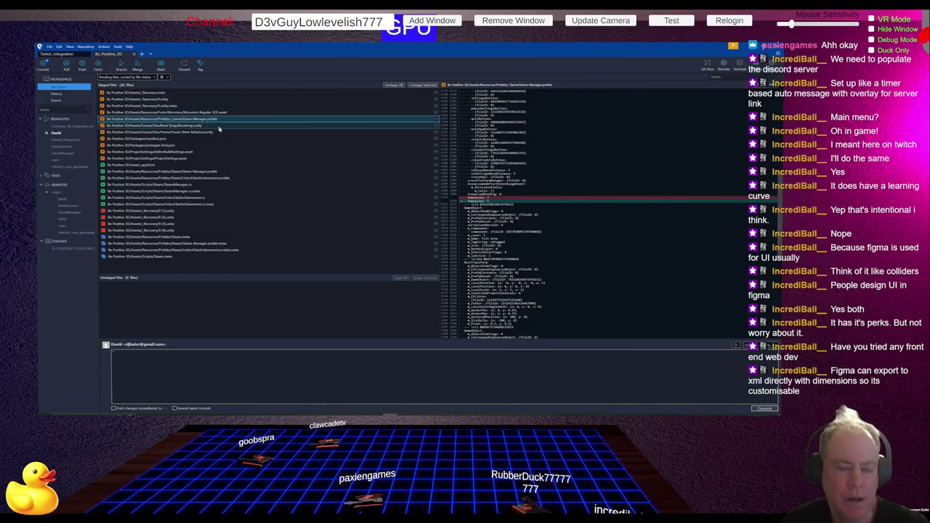
pyautogui.click(220, 131)
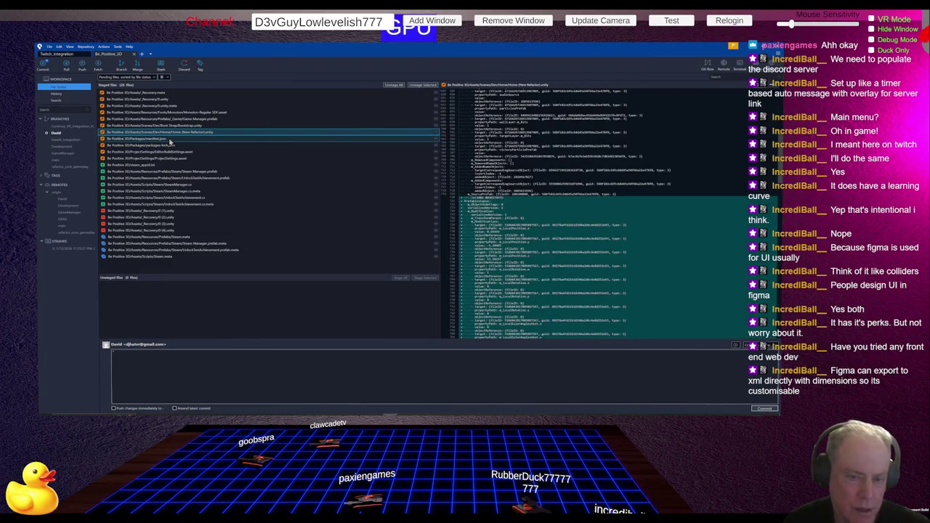
pyautogui.click(170, 139)
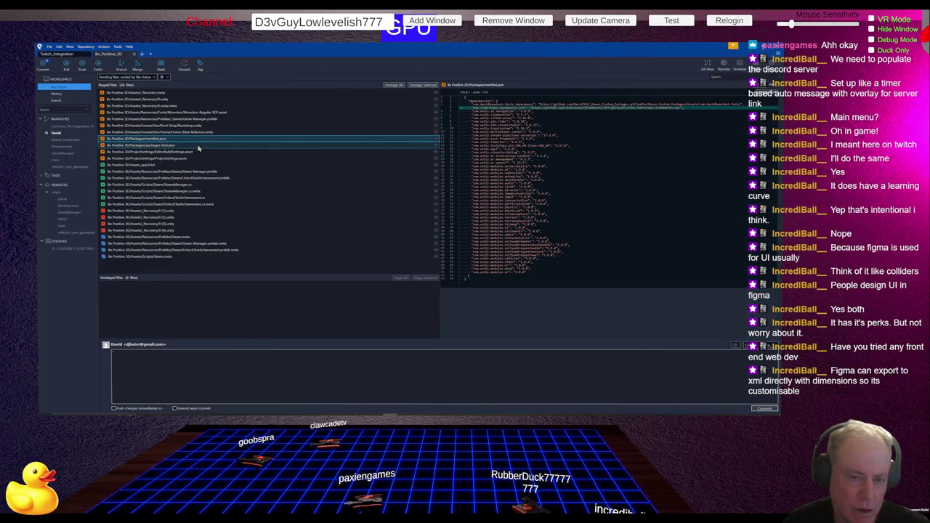
pyautogui.click(225, 147)
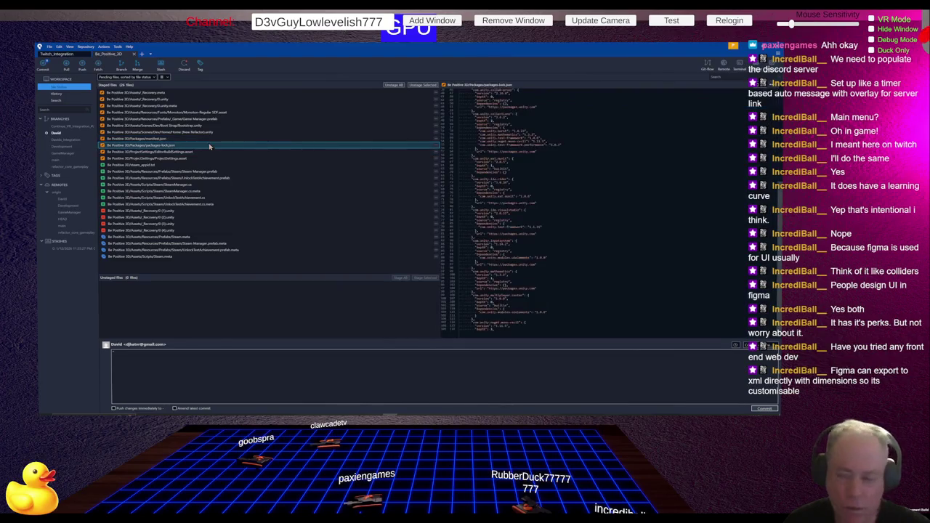
pyautogui.scroll(10, 614, 156)
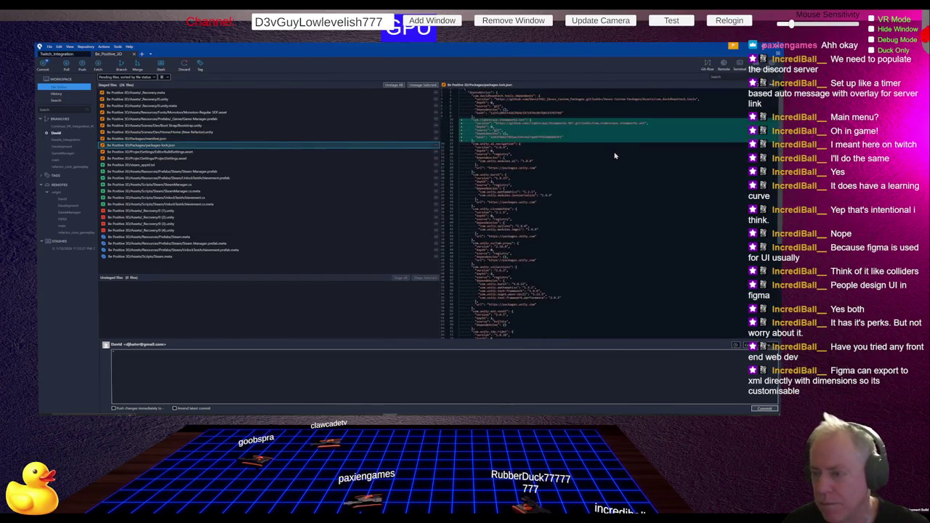
pyautogui.click(188, 354)
# Write the 'Added Steamworks Package' line, checking the Steam Manager.prefab and SteamManager.cs diffs.
pyautogui.write('ed Steamworks')
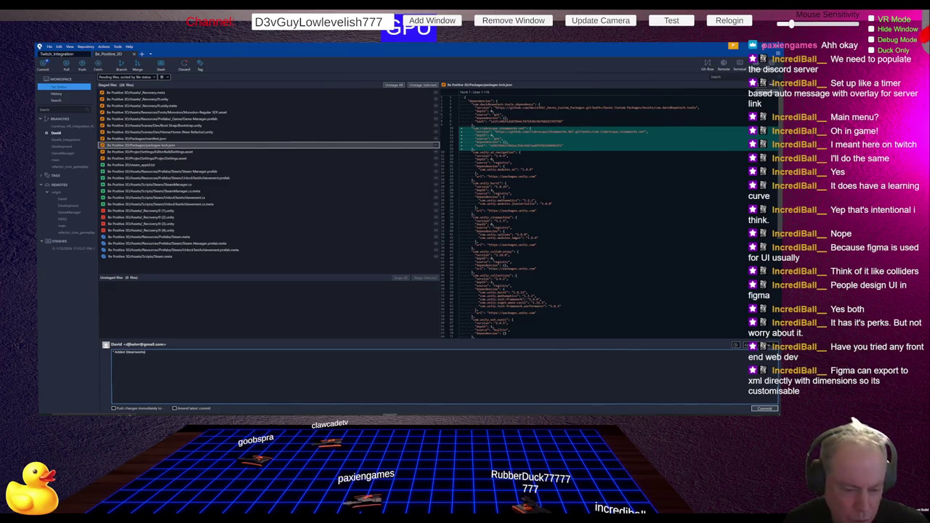
pyautogui.write(' Package')
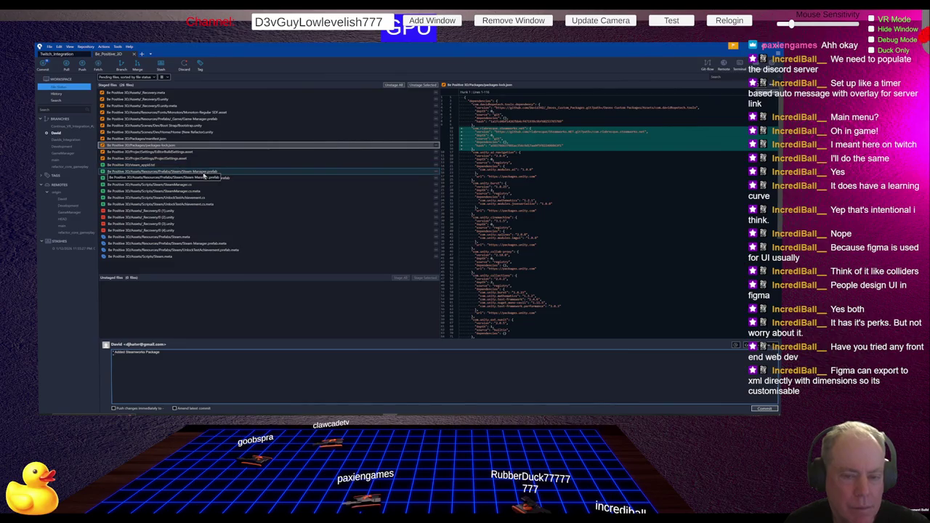
pyautogui.click(219, 174)
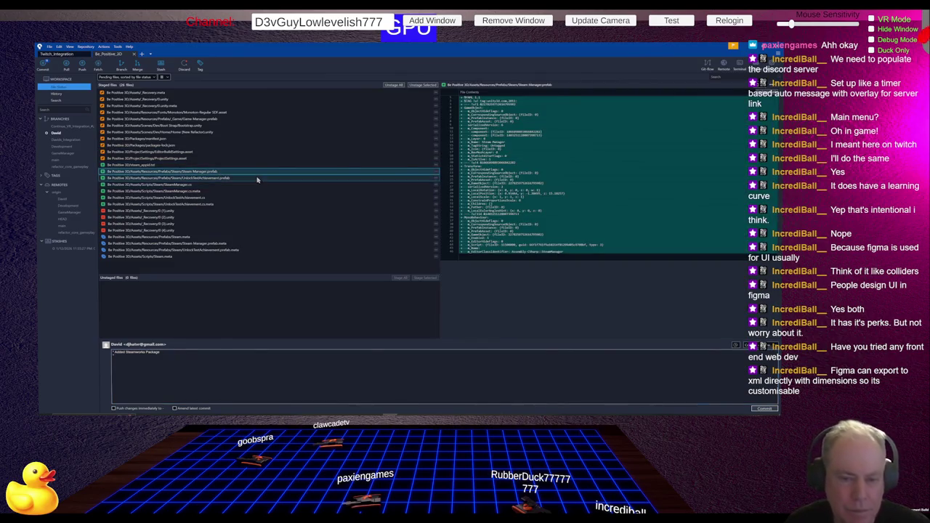
pyautogui.click(226, 186)
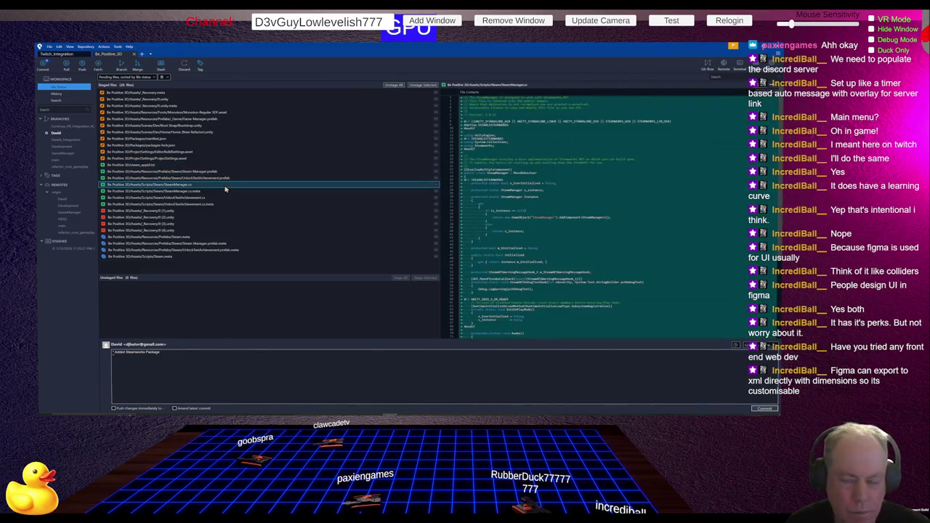
pyautogui.click(200, 361)
# Add message lines for Steam Manager, Steam Achievement Test Script and Steam Folder in Prefabs.
pyautogui.write('dded')
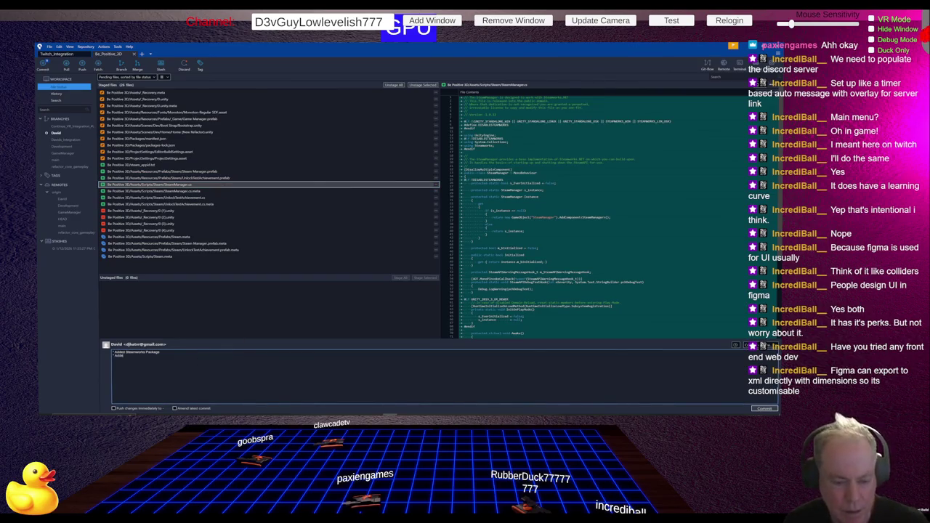
pyautogui.write(' Steam Manager')
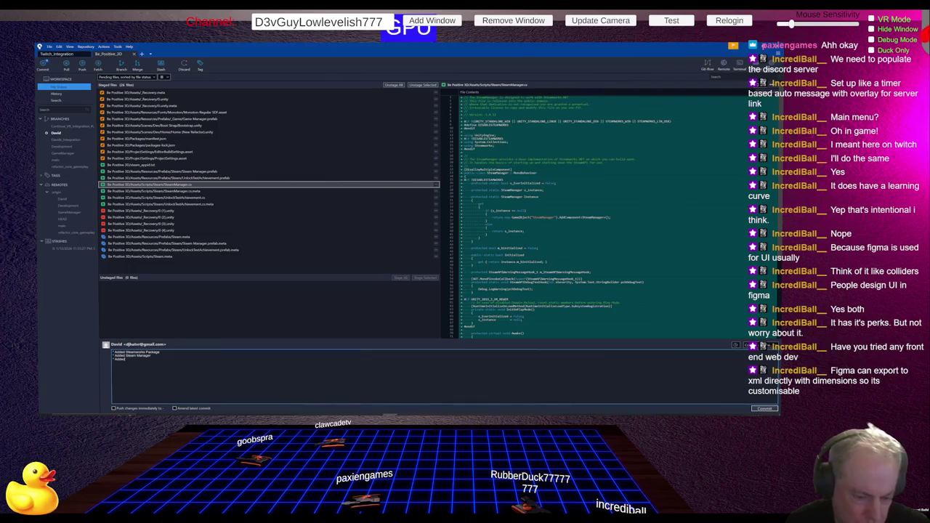
pyautogui.write('Achiev')
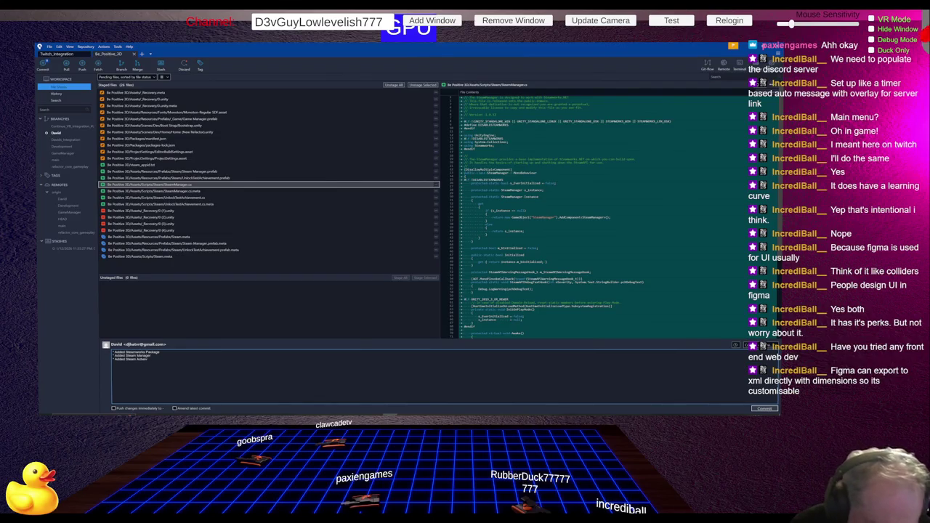
pyautogui.write('ts')
pyautogui.write('st')
pyautogui.write(' Script')
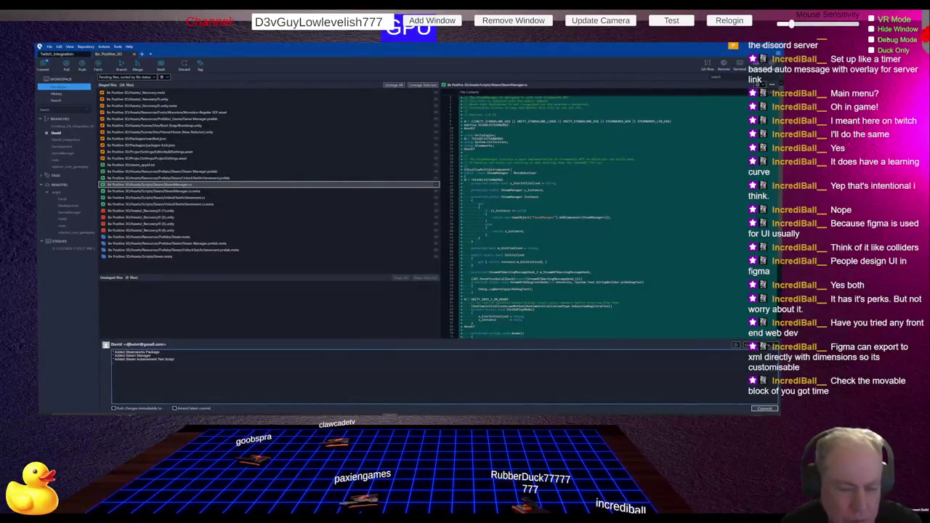
pyautogui.write('ded Steam Folder in Prefabs')
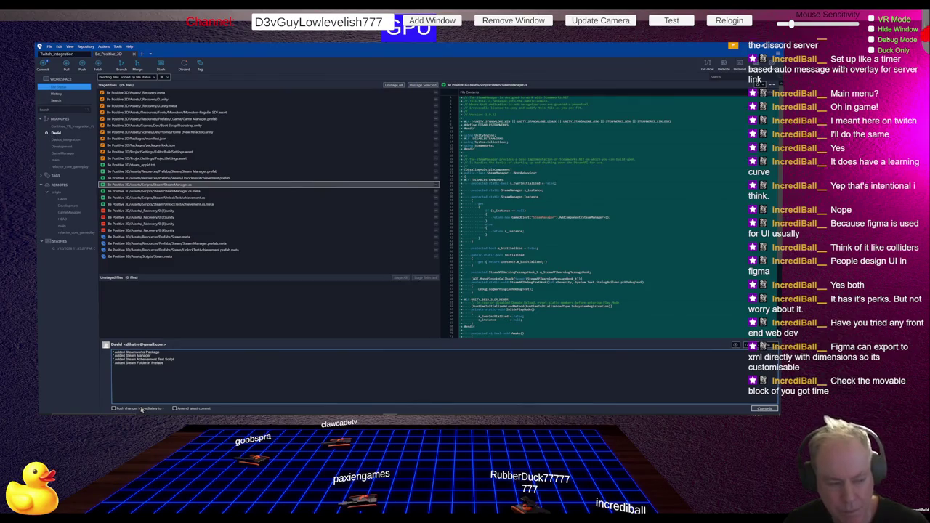
# Commit the Steam changes, fetch from all remotes, and inspect the 'Added Movable Block Mechanic' commit.
pyautogui.click(771, 410)
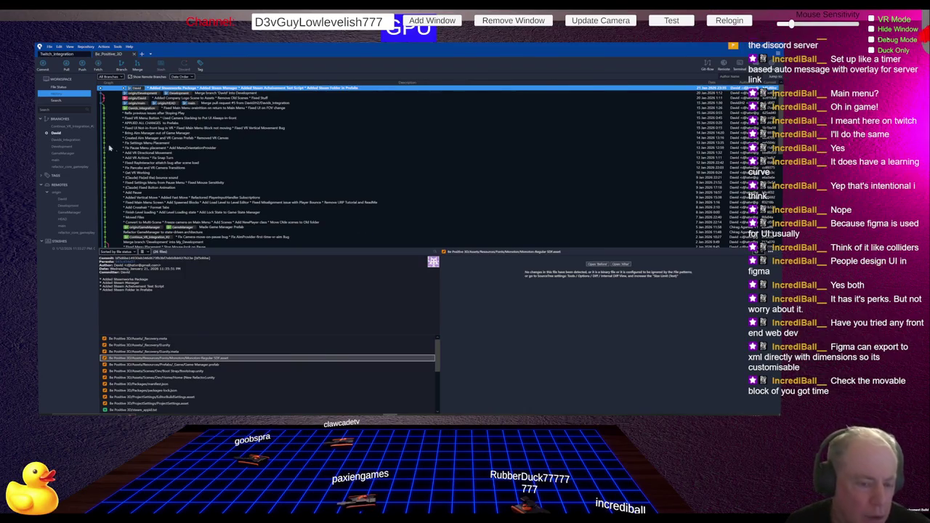
pyautogui.click(98, 65)
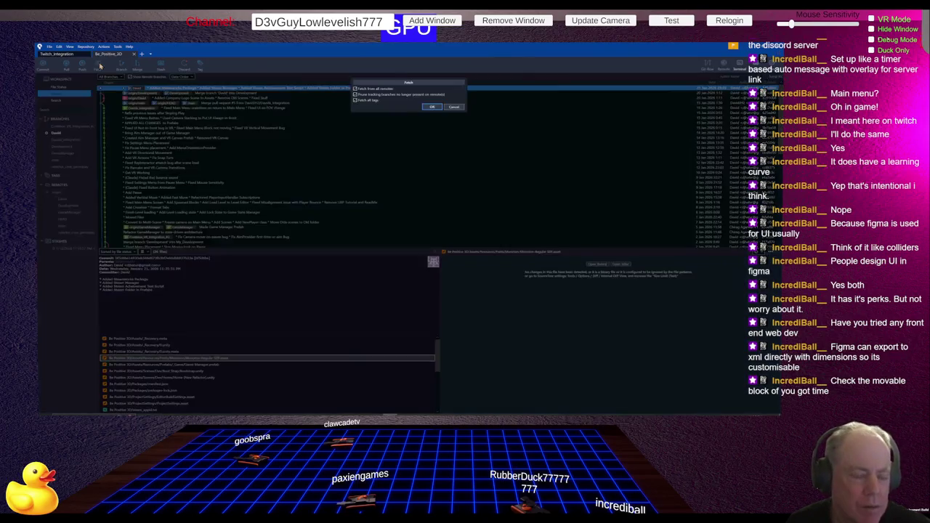
pyautogui.click(432, 107)
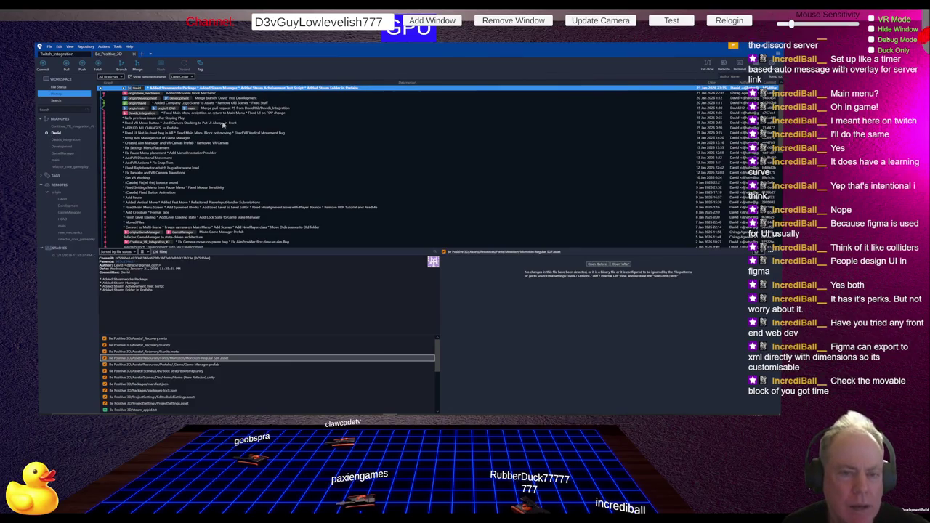
pyautogui.click(193, 94)
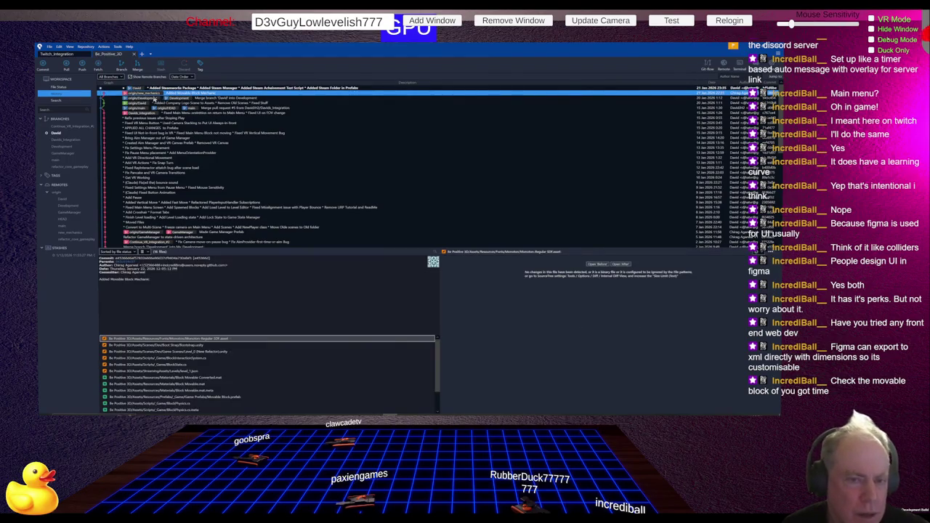
# Check out origin/new_mechanics as a local tracking branch, then switch to the Unity Editor.
pyautogui.doubleClick(151, 96)
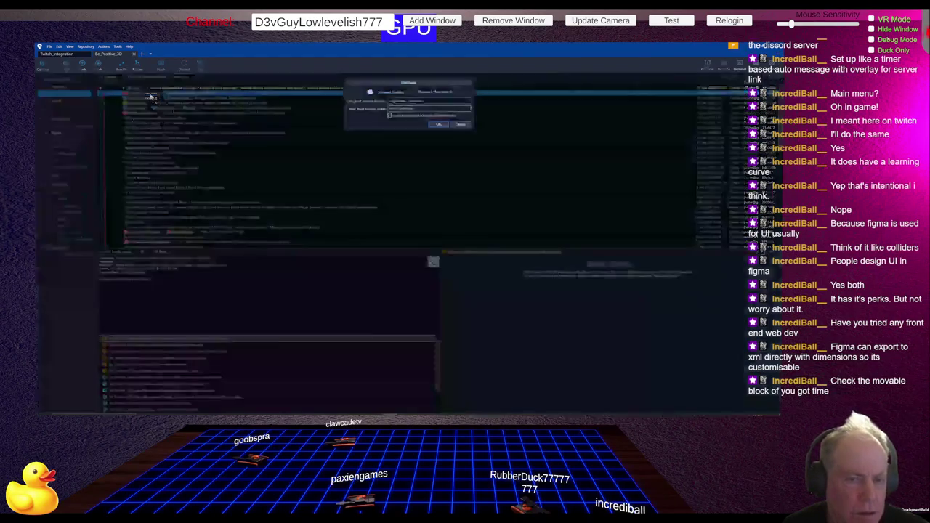
pyautogui.click(443, 125)
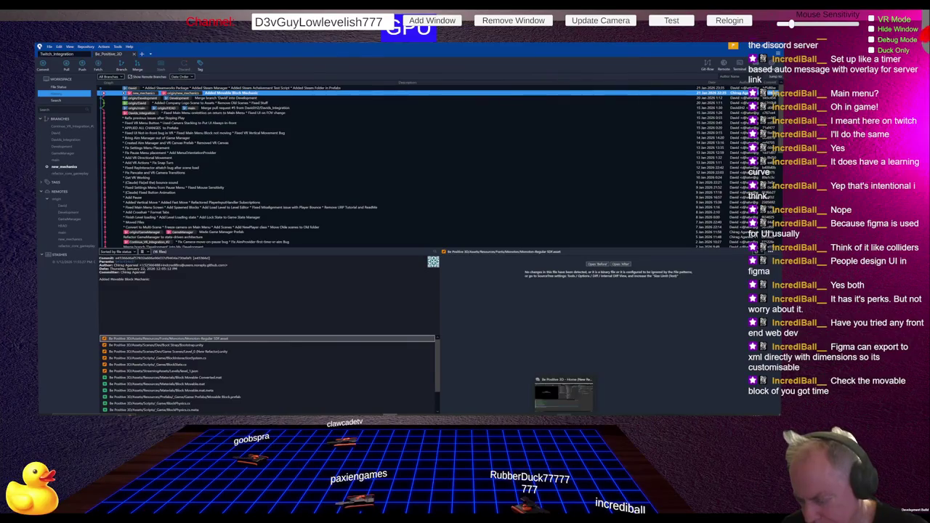
pyautogui.click(579, 413)
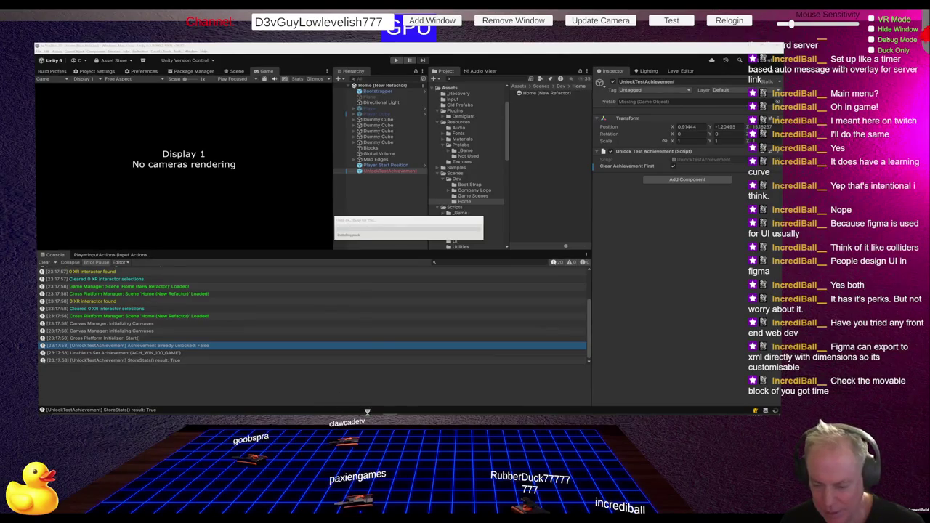
# Wait for Unity to finish importing assets and compiling scripts after the checkout.
pyautogui.moveTo(374, 413)
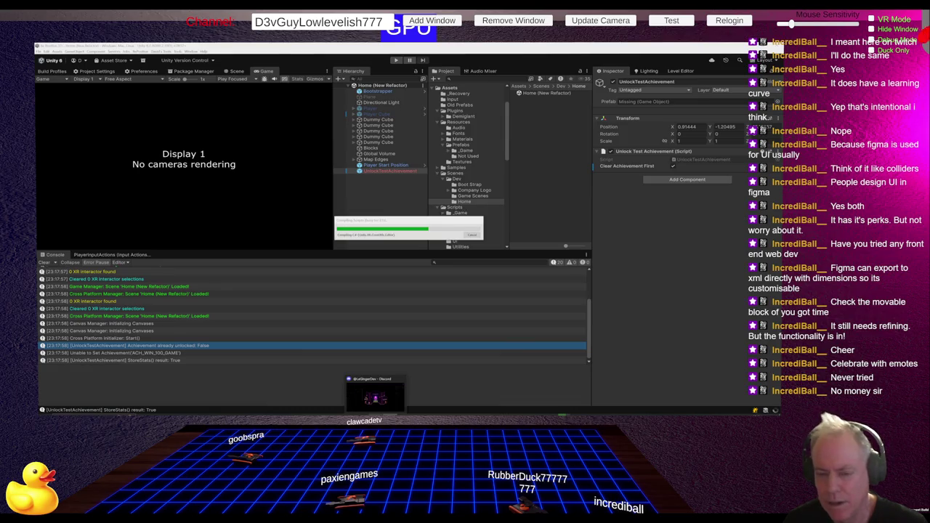
pyautogui.hotkey('alt', 'Tab')
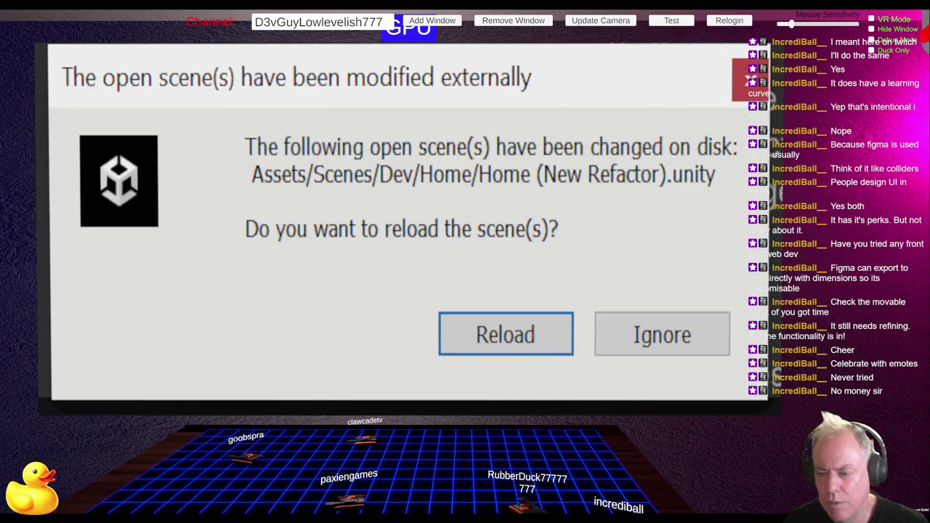
# Reload the externally modified Home (New Refactor) scene and open the Game Scenes folder.
pyautogui.press('Return')
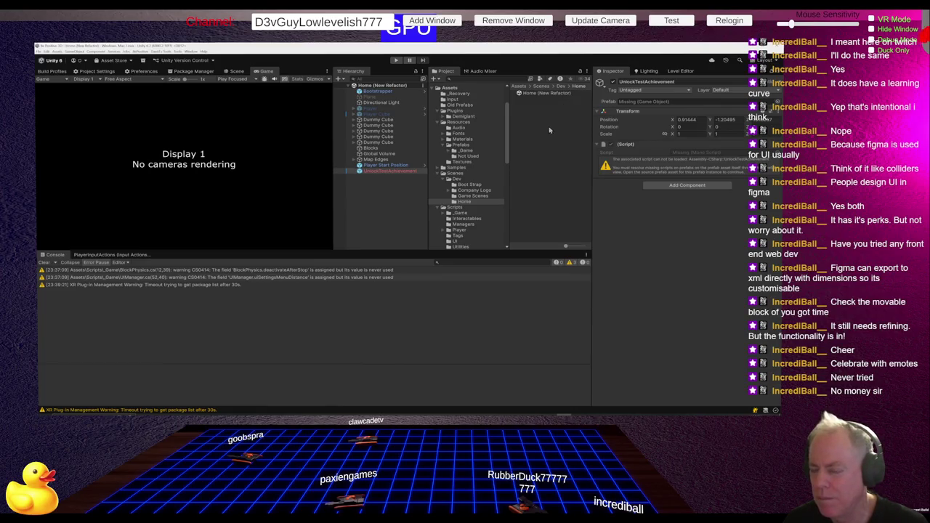
pyautogui.click(474, 197)
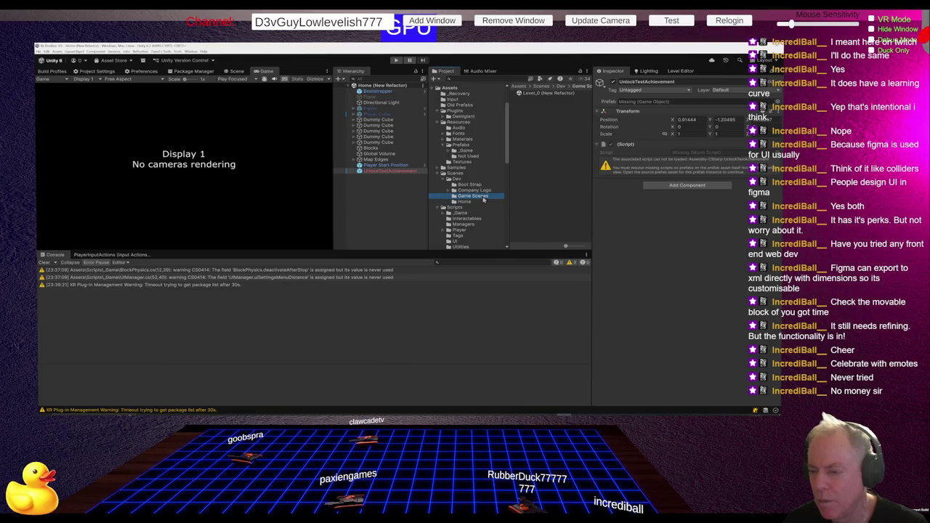
# Browse the Company Logo, Boot Strap and Home folders, then open the Bootstrap scene.
pyautogui.click(480, 190)
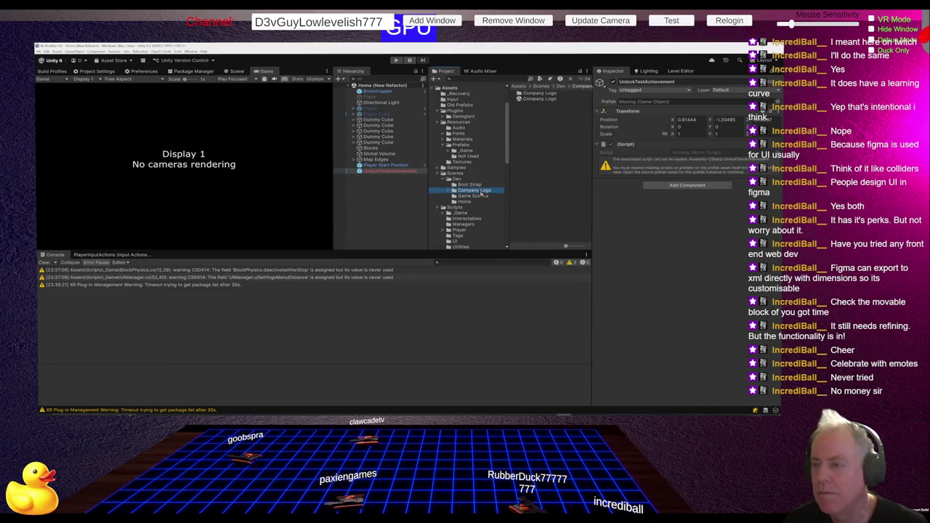
pyautogui.click(476, 186)
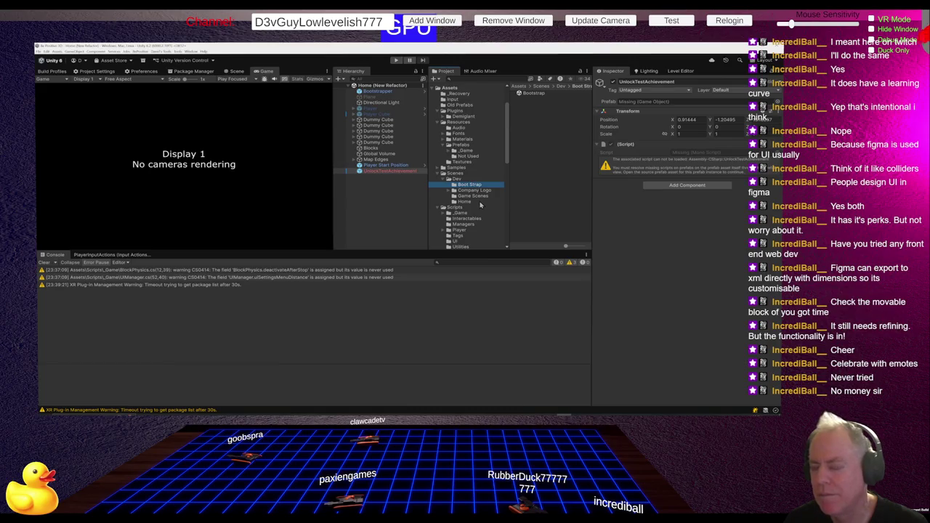
pyautogui.click(470, 204)
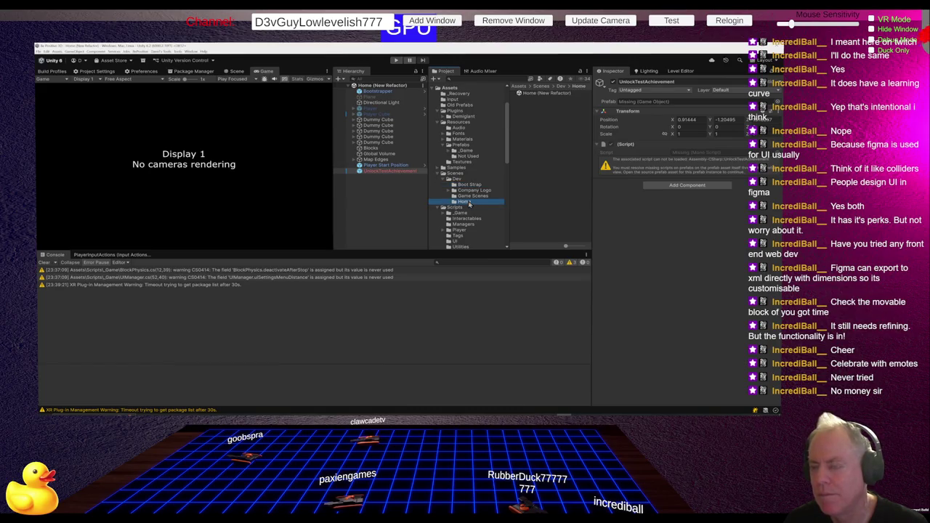
pyautogui.click(476, 186)
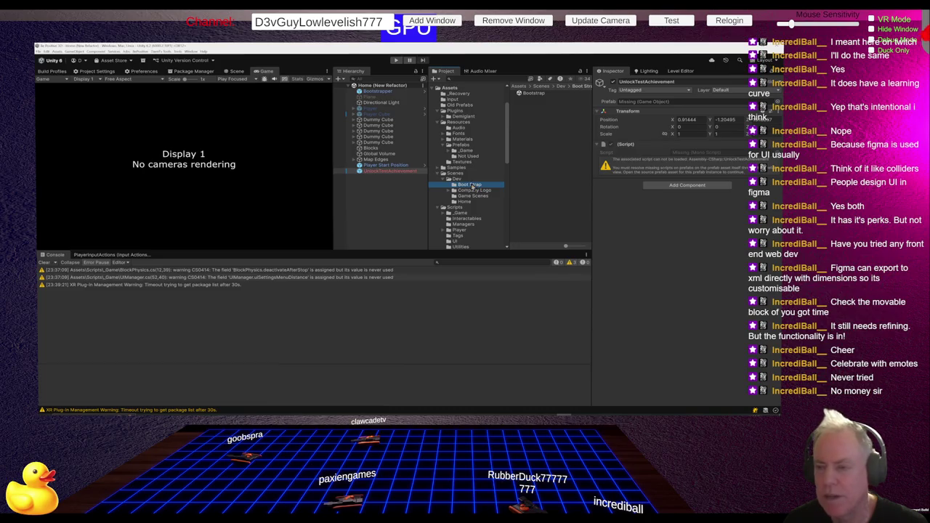
pyautogui.doubleClick(540, 96)
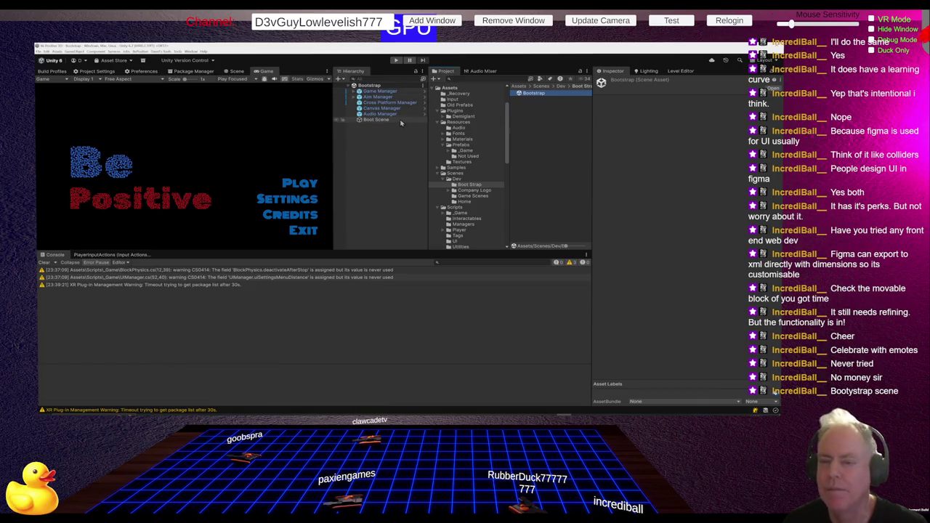
# Select Game Manager in the Hierarchy and scroll through its Inspector fields.
pyautogui.click(379, 92)
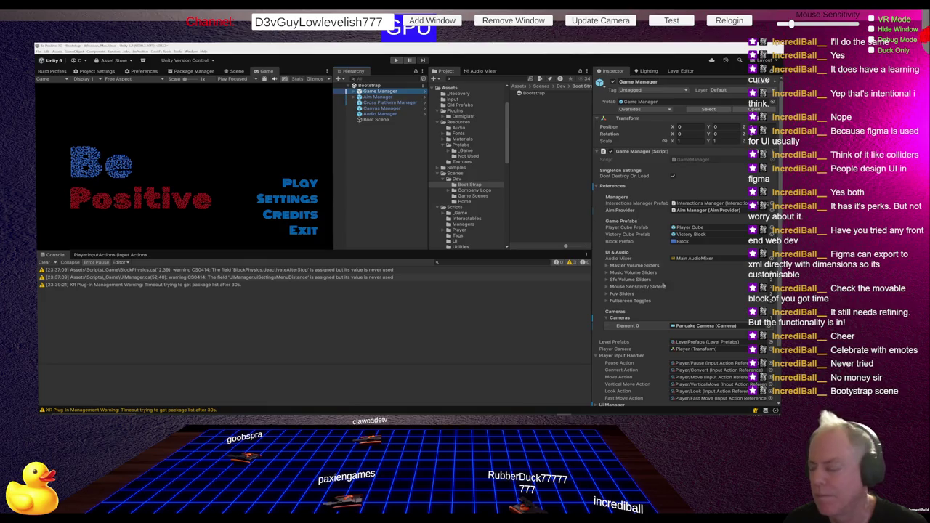
pyautogui.scroll(-3, 716, 382)
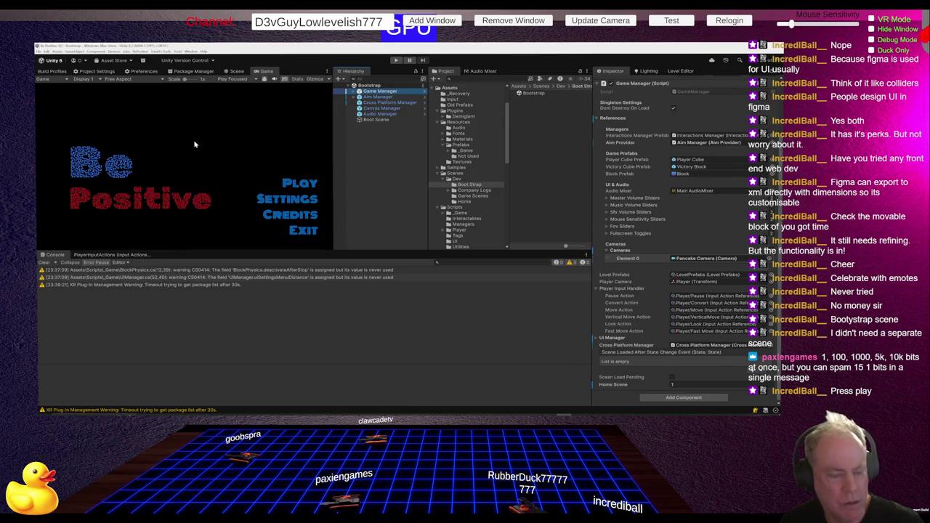
# Play-test from the Bootstrap menu into Level_0, pause with Escape, then stop play mode.
pyautogui.click(396, 60)
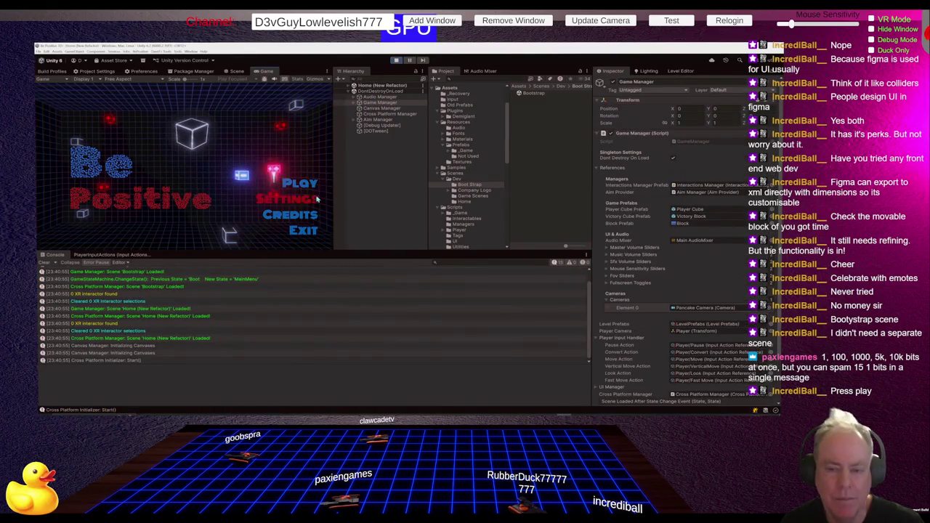
pyautogui.click(307, 188)
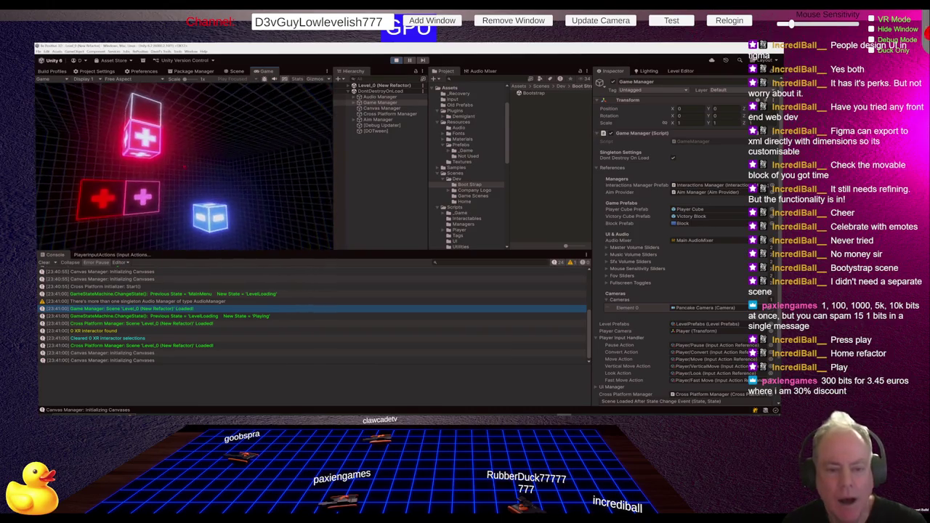
pyautogui.press('Escape')
pyautogui.click(396, 61)
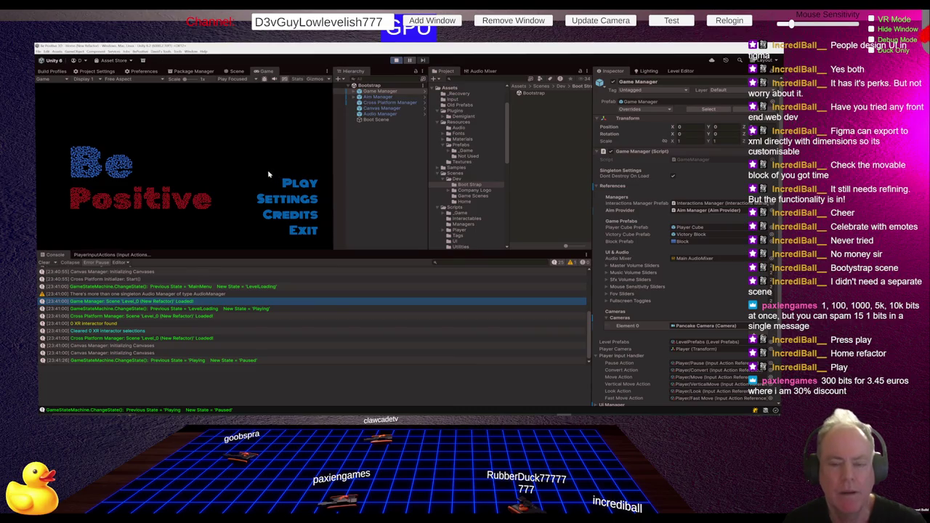
# Start Level_0 from the main menu, pause it, then stop and re-enter play mode.
pyautogui.click(291, 187)
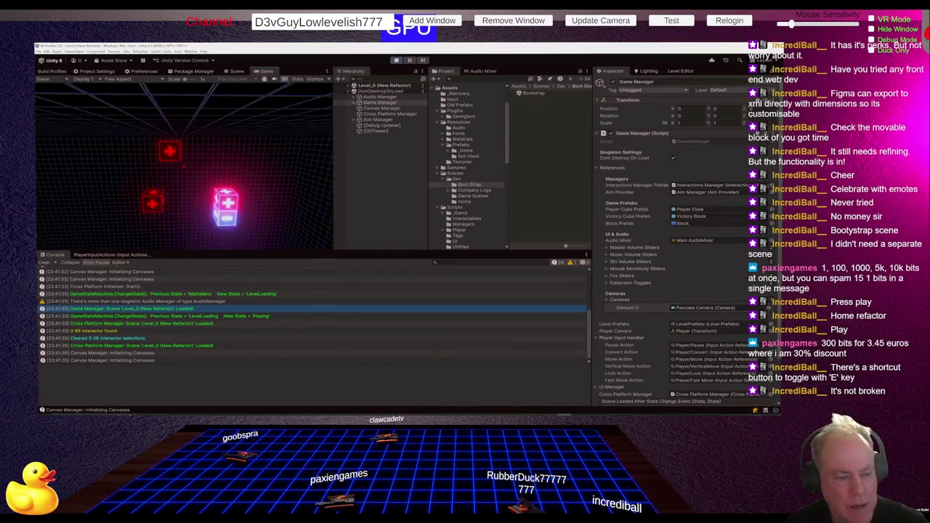
pyautogui.press('Escape')
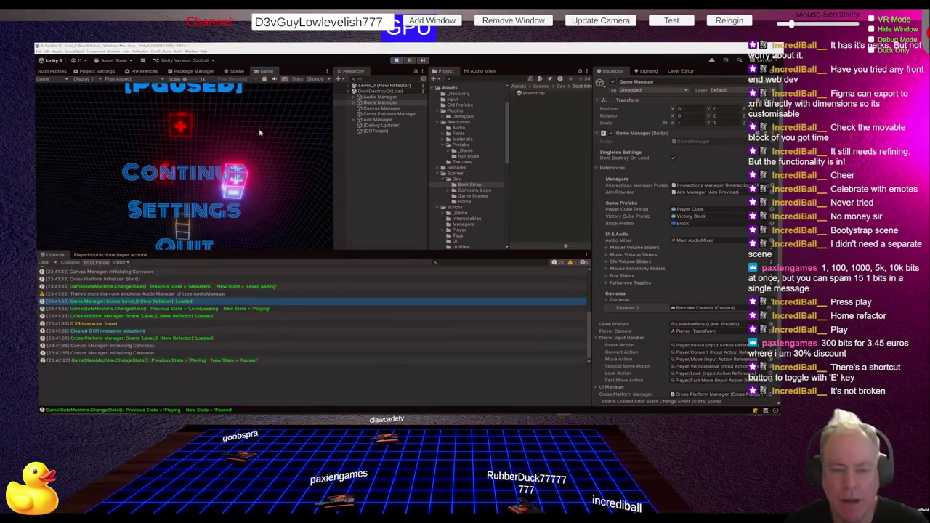
pyautogui.click(396, 61)
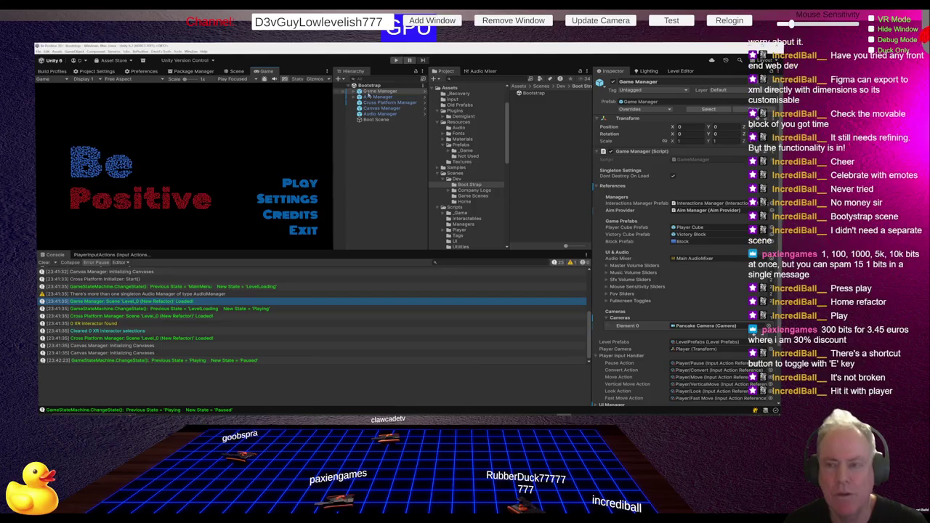
pyautogui.click(396, 60)
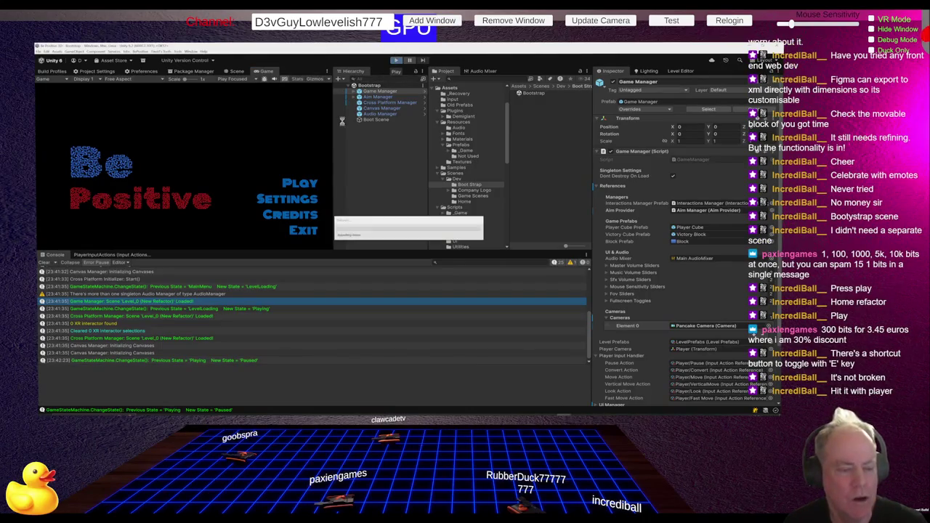
# Launch Level_0, pause it, show the PlayerInputActions asset, then resume the game.
pyautogui.click(310, 187)
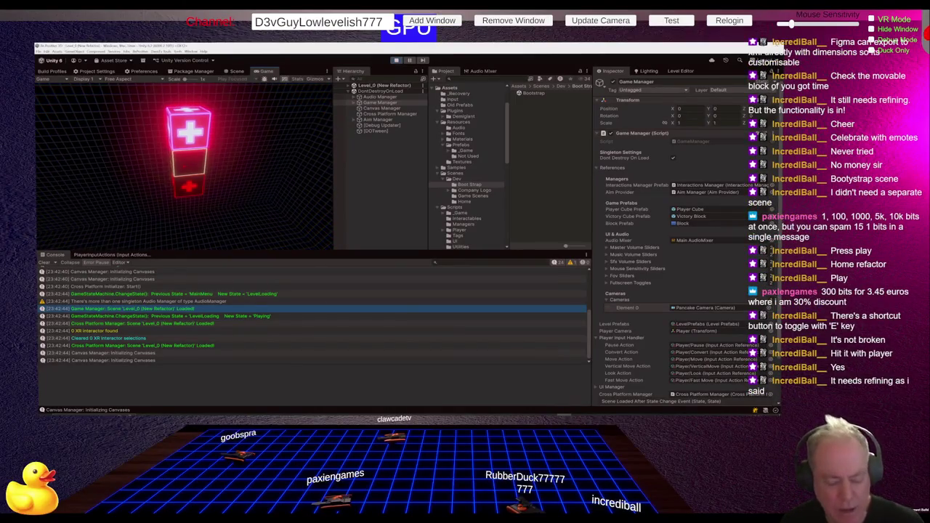
pyautogui.press('Escape')
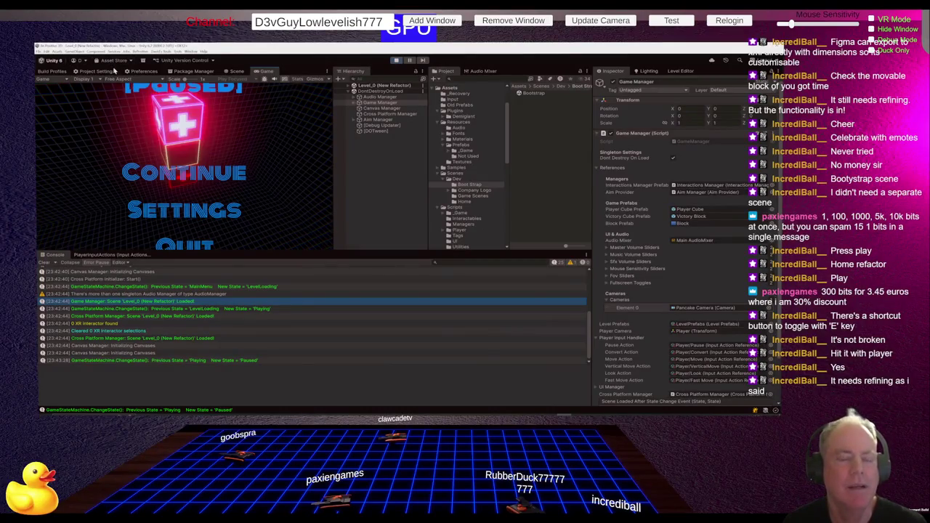
pyautogui.click(102, 254)
pyautogui.press('Escape')
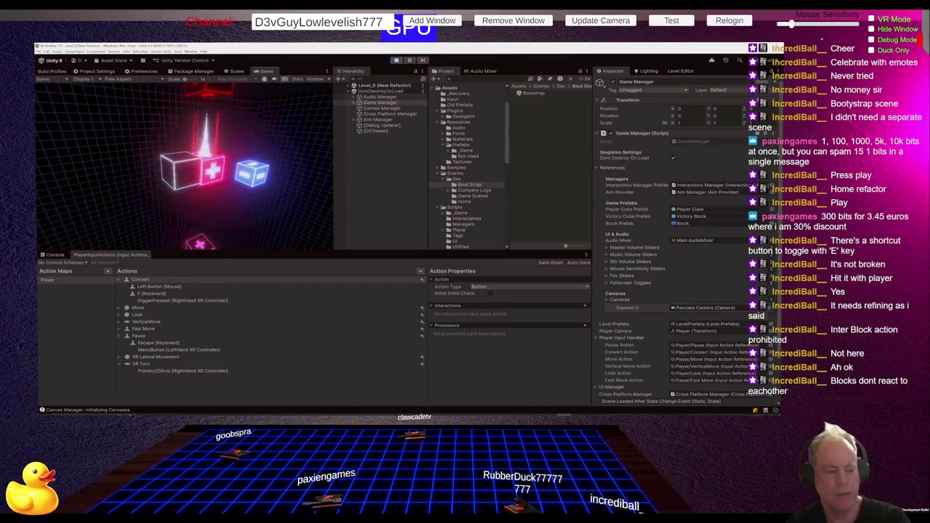
# Bring up Level_0's pause menu with Escape while the game runs.
pyautogui.press('Escape')
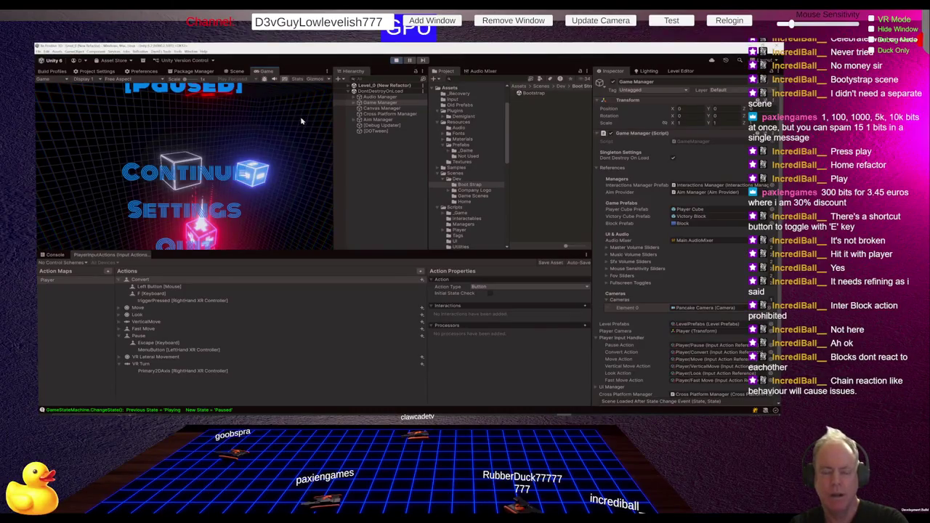
# Stop and restart play mode, then launch Level_0 from the Be Positive main menu.
pyautogui.click(396, 60)
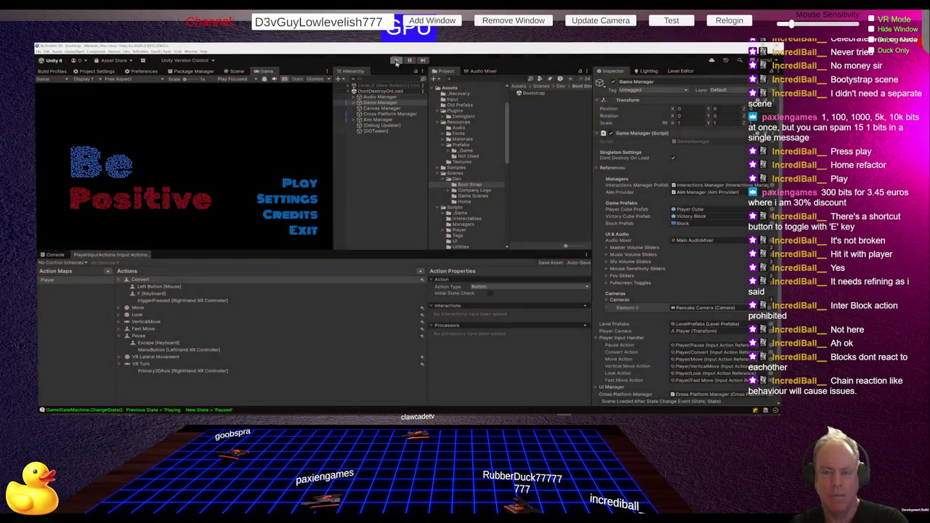
pyautogui.click(396, 61)
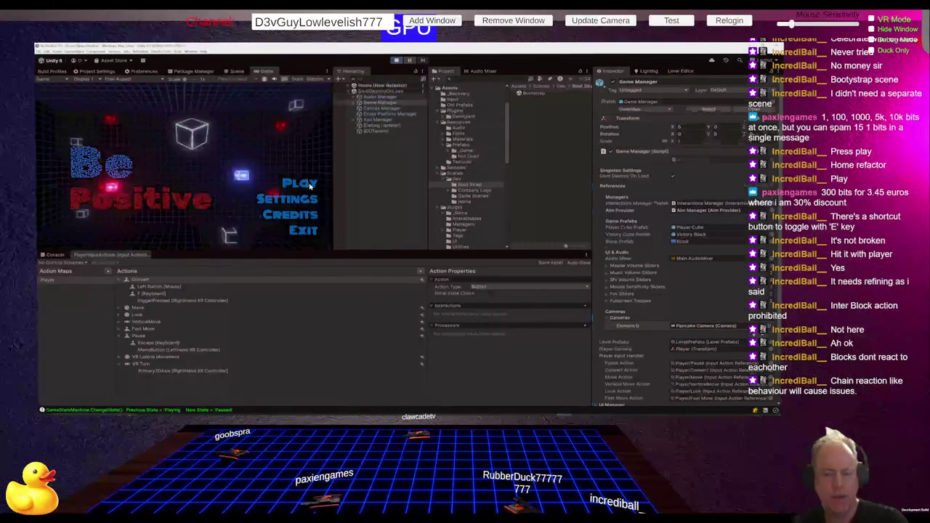
pyautogui.click(303, 183)
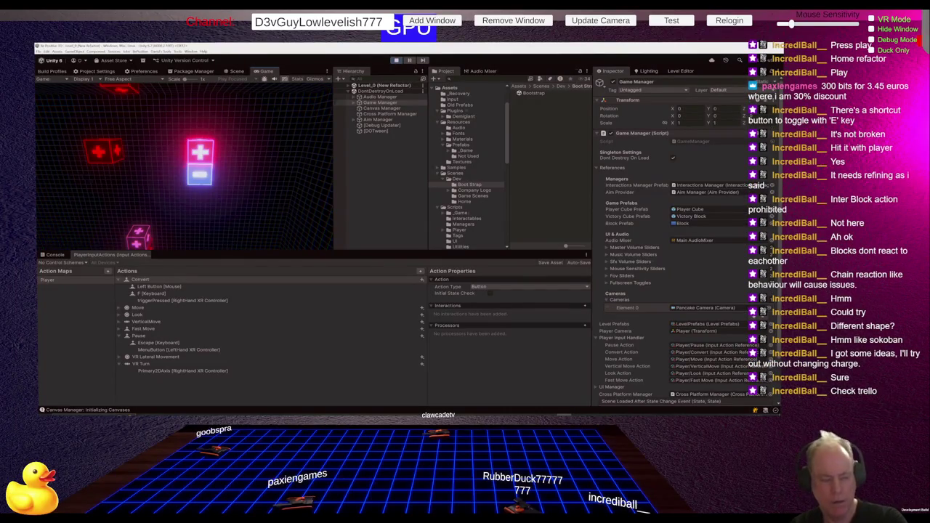
# Exit Play mode and bring up Sourcetree showing the unstaged PlayerInputActions.inputactions change.
pyautogui.press('Escape')
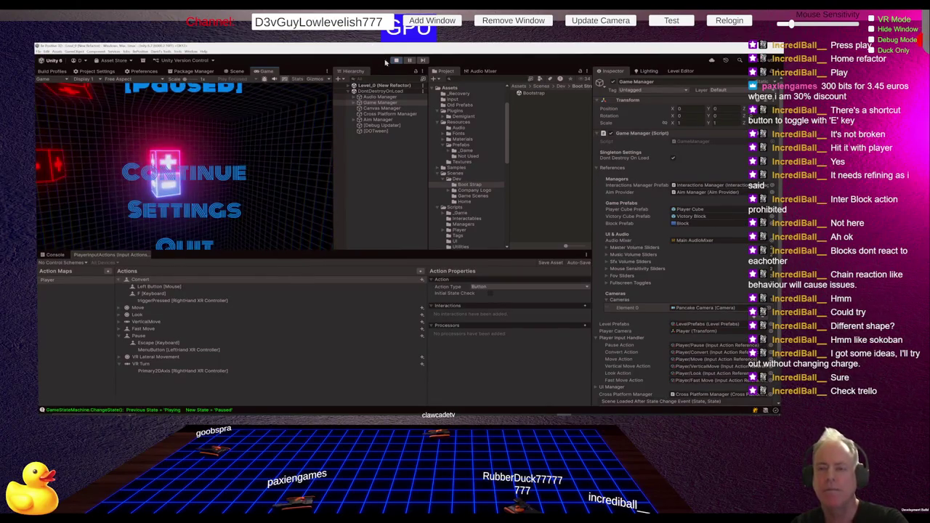
pyautogui.click(395, 61)
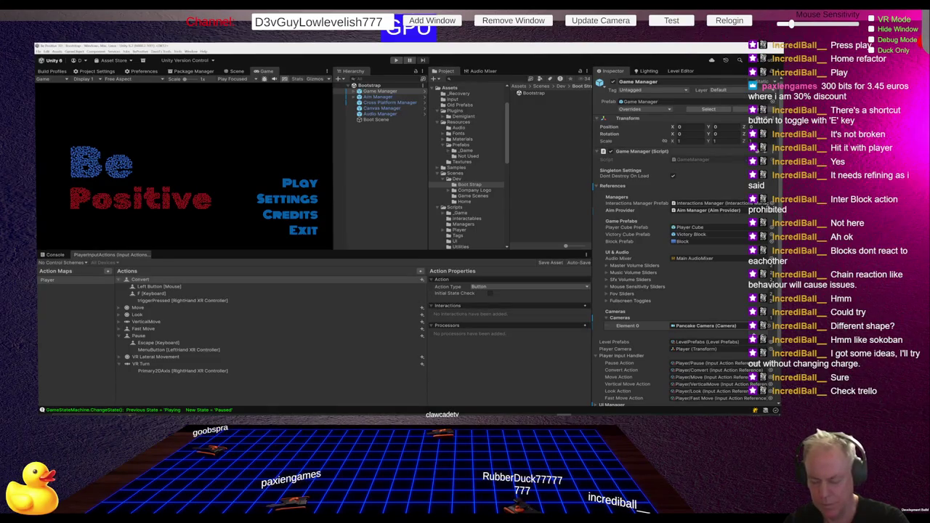
pyautogui.moveTo(391, 412)
pyautogui.click(384, 386)
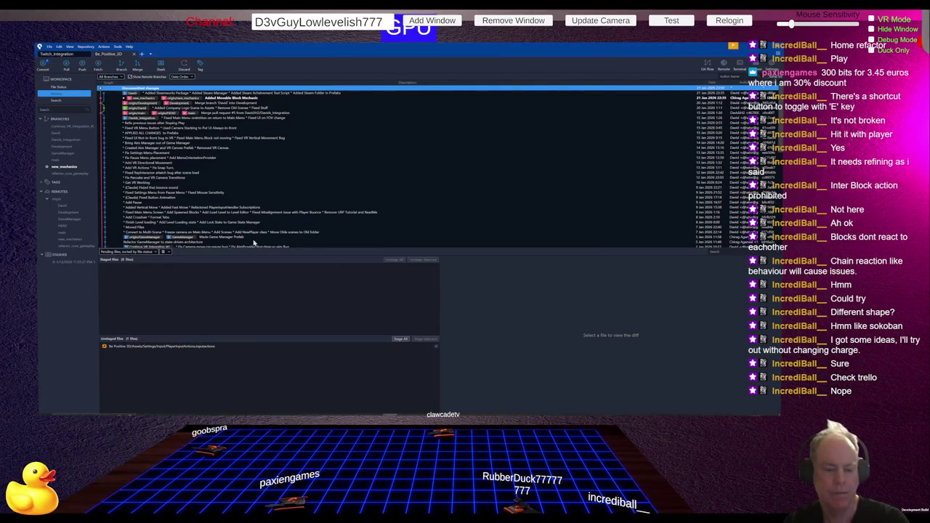
# Review the PlayerInputActions.inputactions diff under File Status, then return to Unity.
pyautogui.click(60, 87)
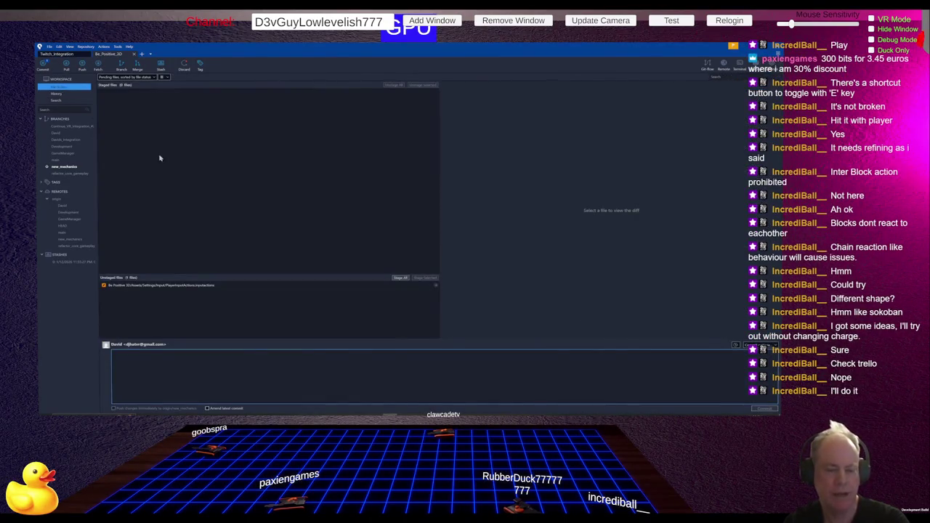
pyautogui.click(225, 287)
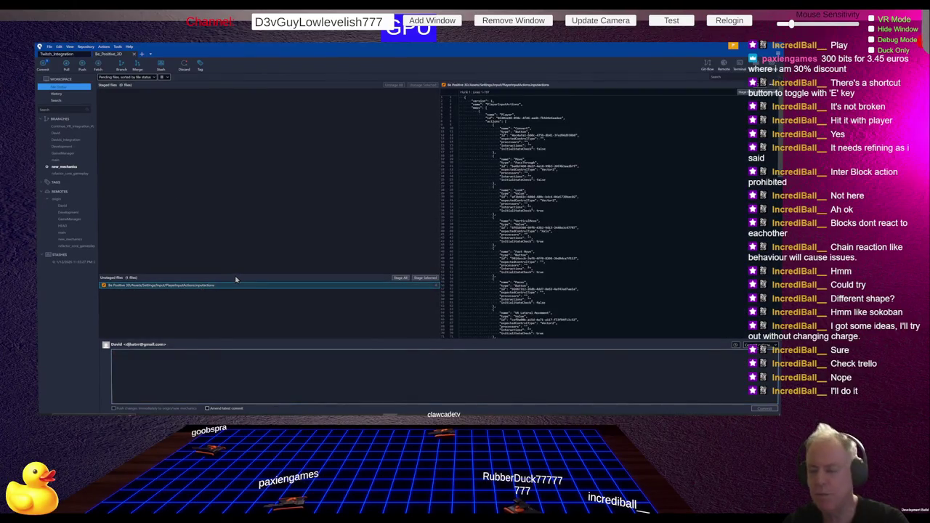
pyautogui.scroll(-10, 654, 218)
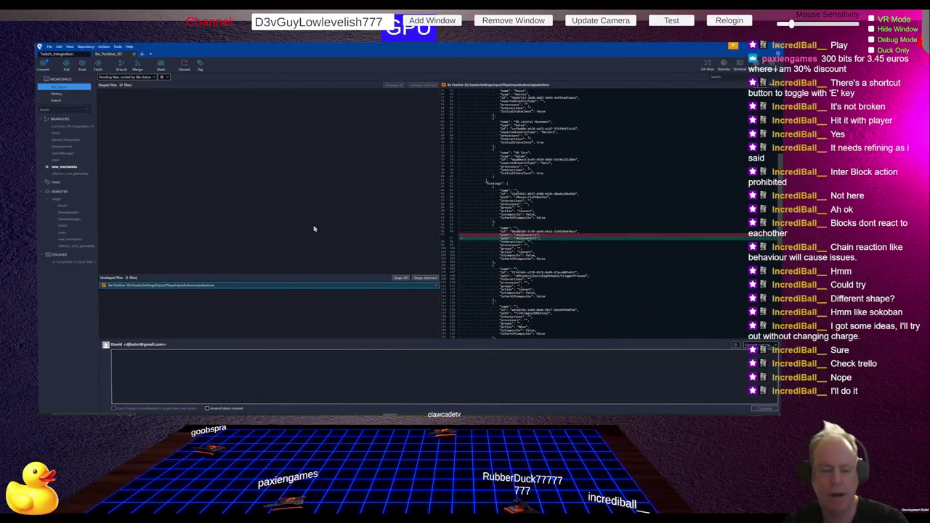
pyautogui.hotkey('alt', 'Tab')
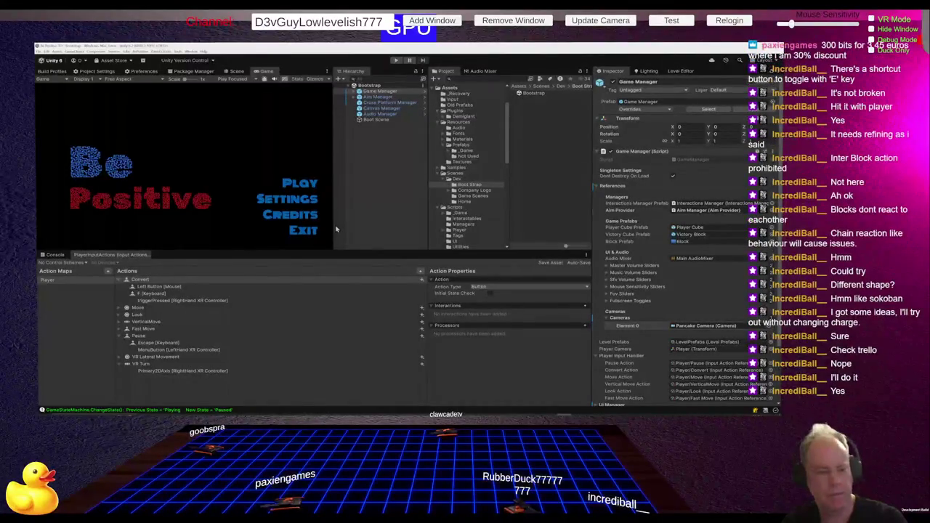
# Switch to the browser showing the Be Positive Design Document's TODO list in Figma.
pyautogui.hotkey('alt', 'Tab')
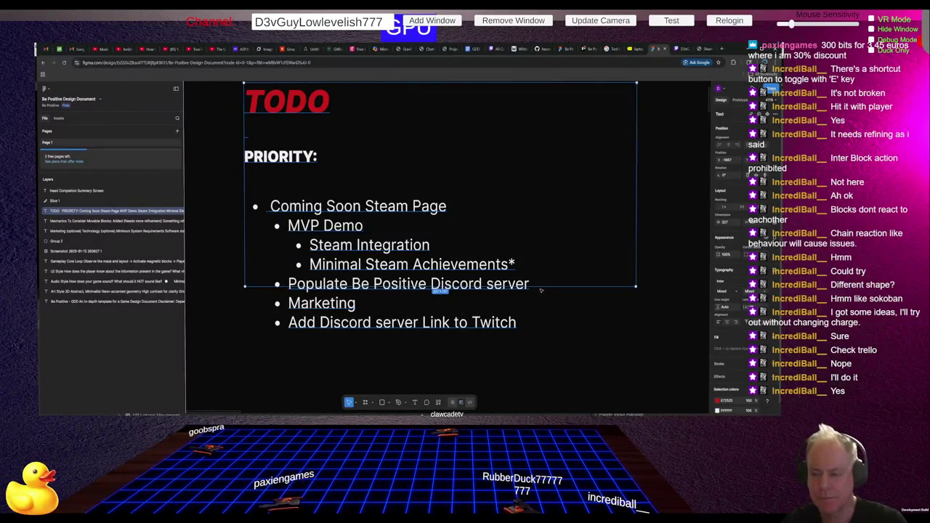
# Extend the TODO text frame over all bullets, then show the full design document's Introduction page.
pyautogui.moveTo(540, 288); pyautogui.dragTo(540, 354)
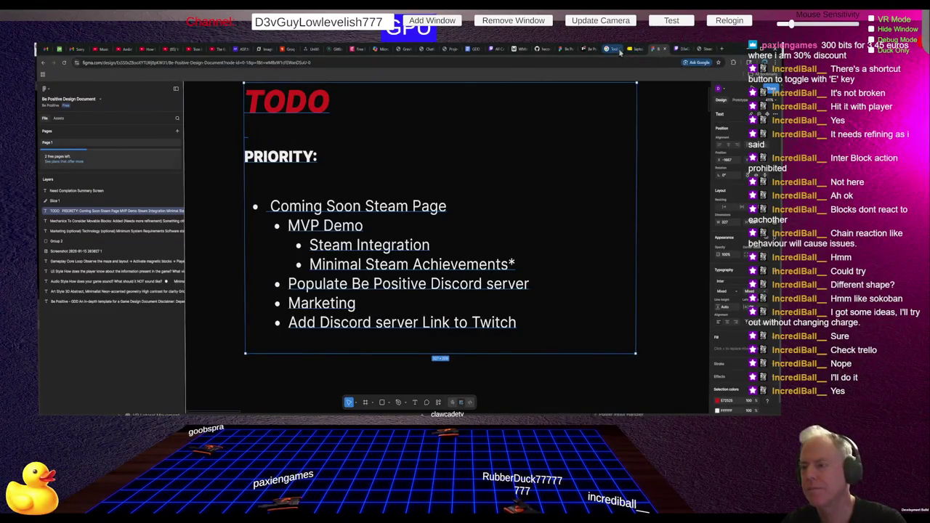
pyautogui.click(567, 50)
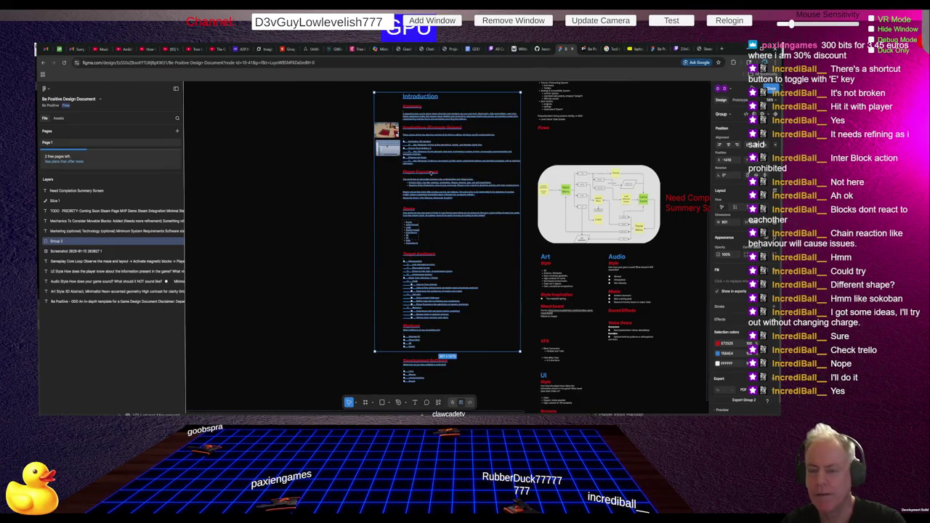
# Switch to the Trello board's browser tab.
pyautogui.click(587, 50)
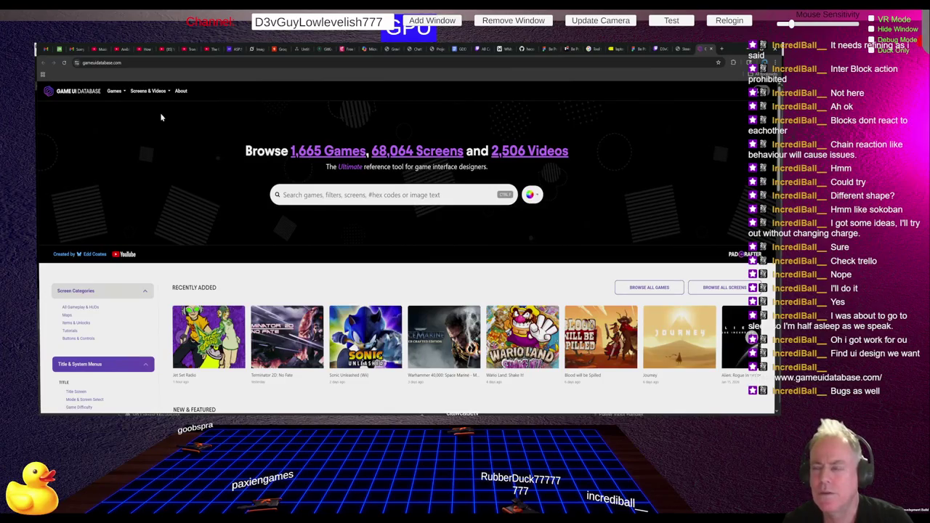
# Return to the Trello Be Positive board via the Figma design document tab.
pyautogui.click(552, 49)
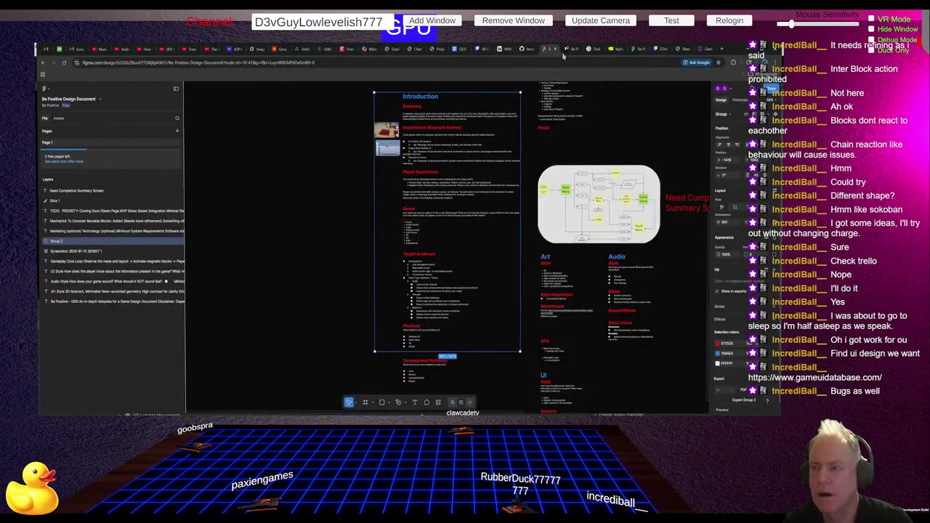
pyautogui.click(571, 49)
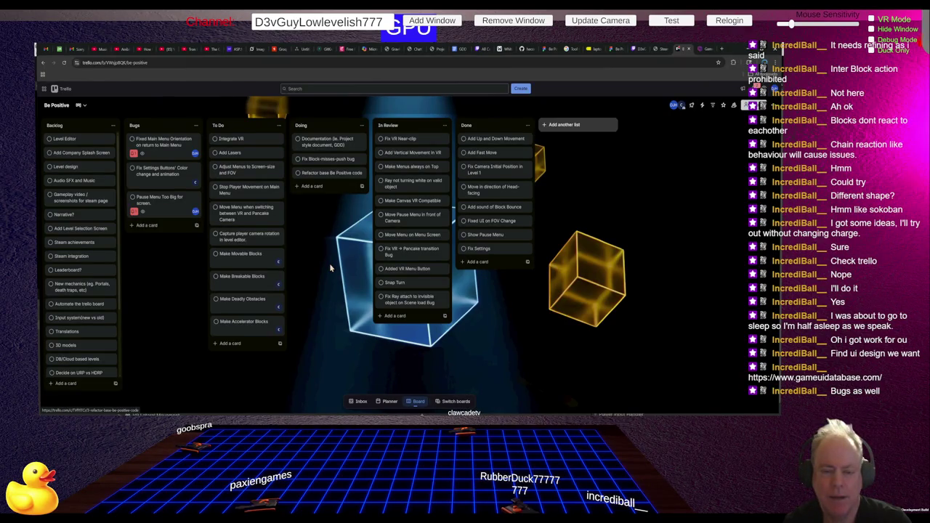
# Add a 'Have Steam game page made' card to the Bugs list, with lowercase 'game' and 'page'.
pyautogui.click(172, 226)
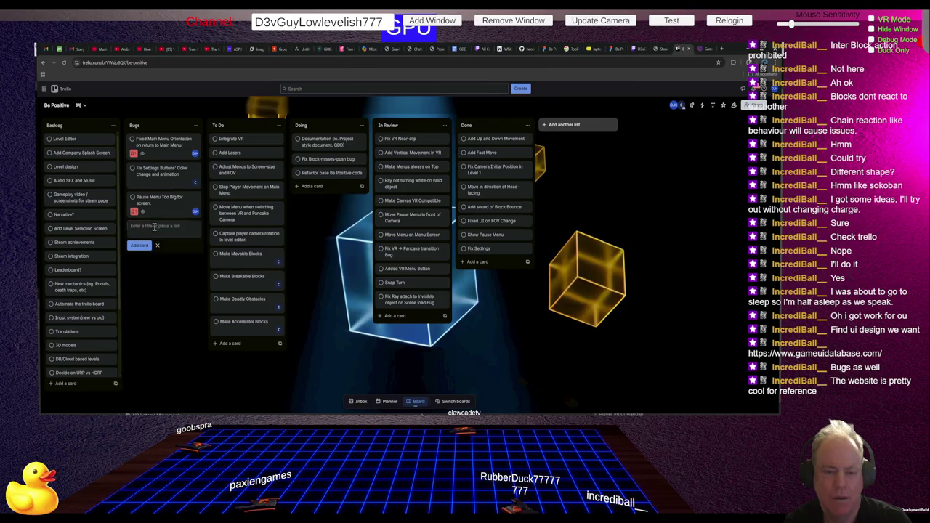
pyautogui.write('Get')
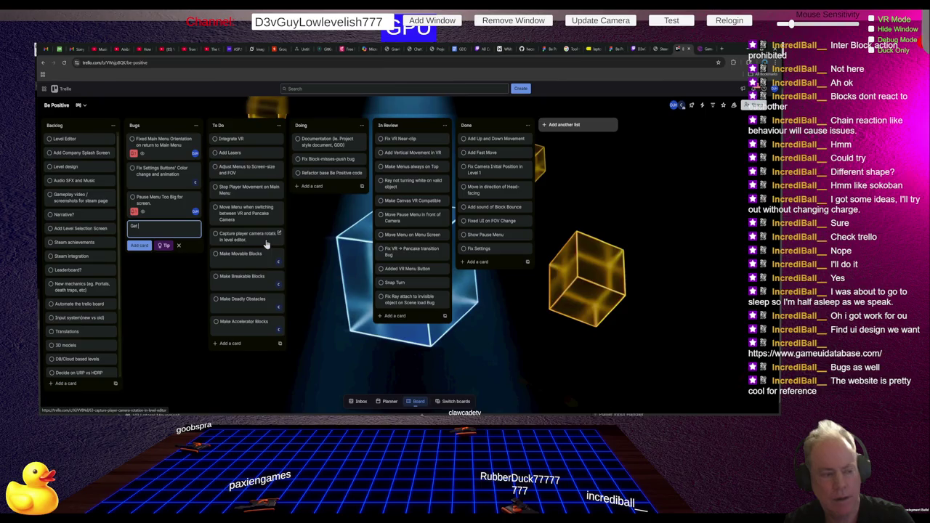
pyautogui.write(' Sti')
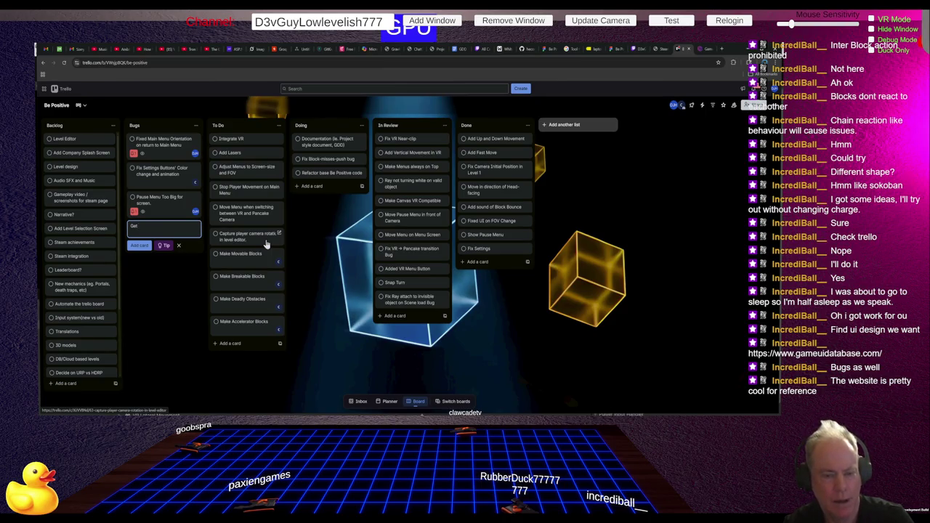
pyautogui.press('BackSpace')
pyautogui.write('Have Steam ')
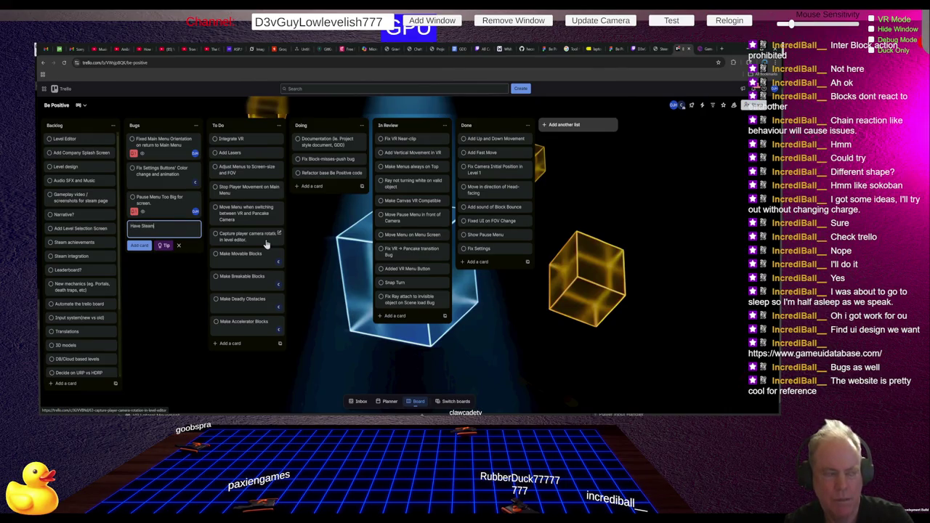
pyautogui.write('Game Page')
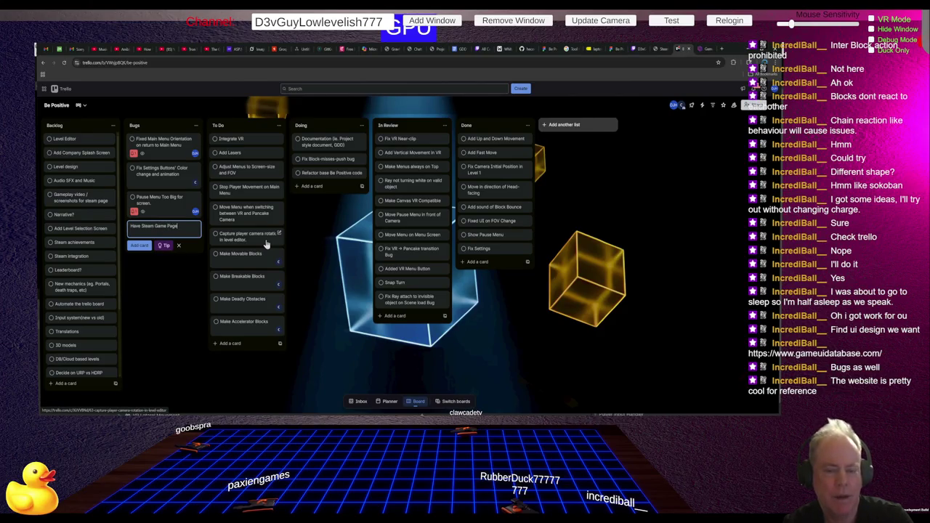
pyautogui.write(' made')
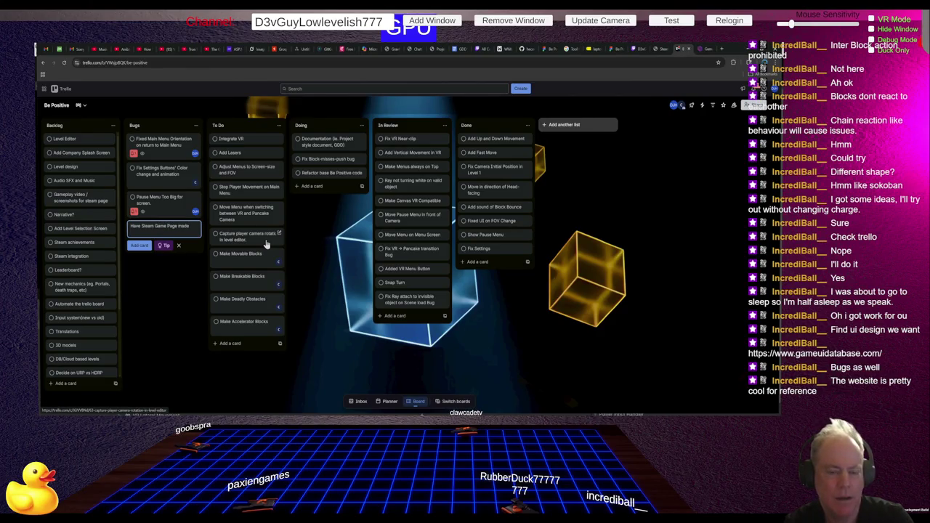
pyautogui.hotkey('ctrl', 'Left')
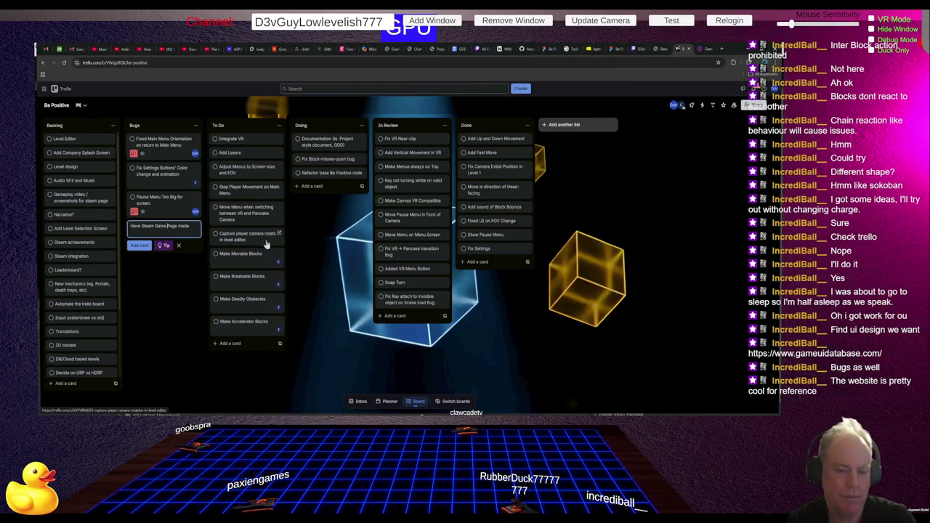
pyautogui.press('Delete')
pyautogui.write('p')
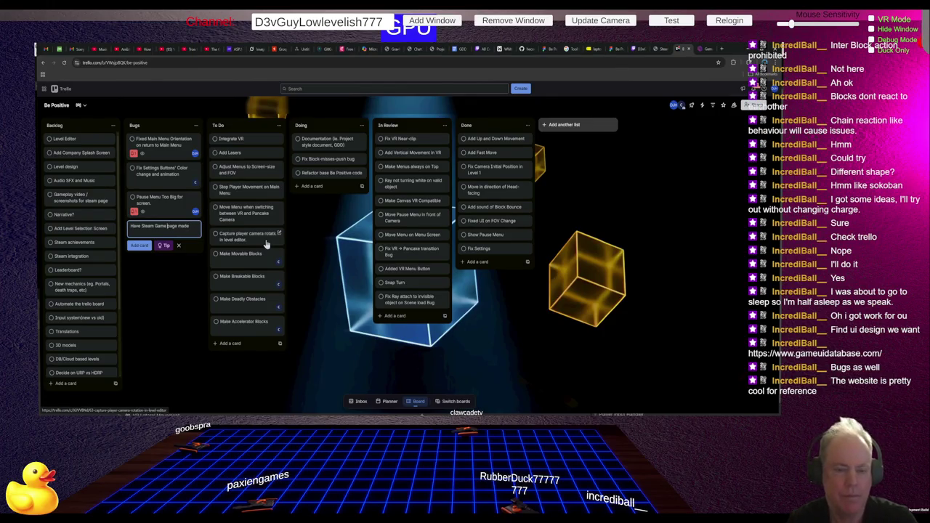
pyautogui.press('Delete')
pyautogui.write('g')
pyautogui.press('Return')
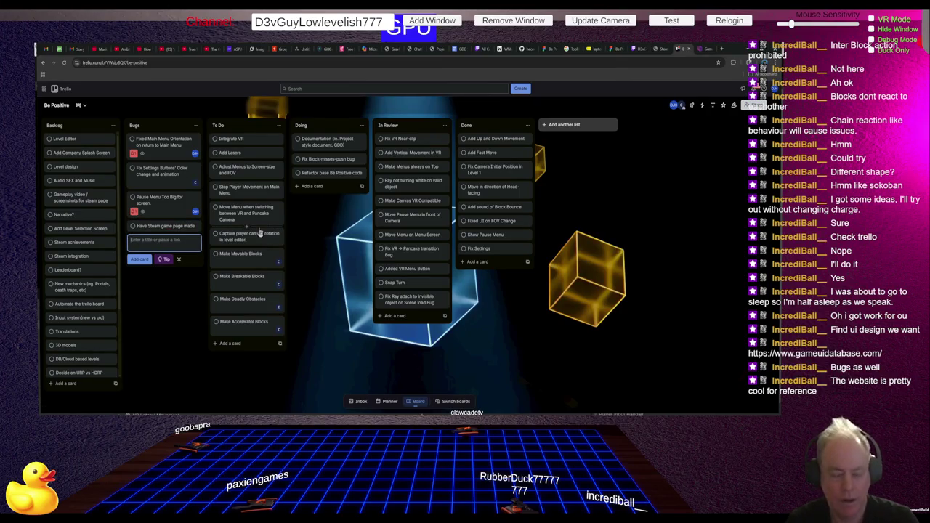
# Add 'Get App ID' and 'Find UI Style' cards to Bugs, then open Find UI Style.
pyautogui.write('Get App ID')
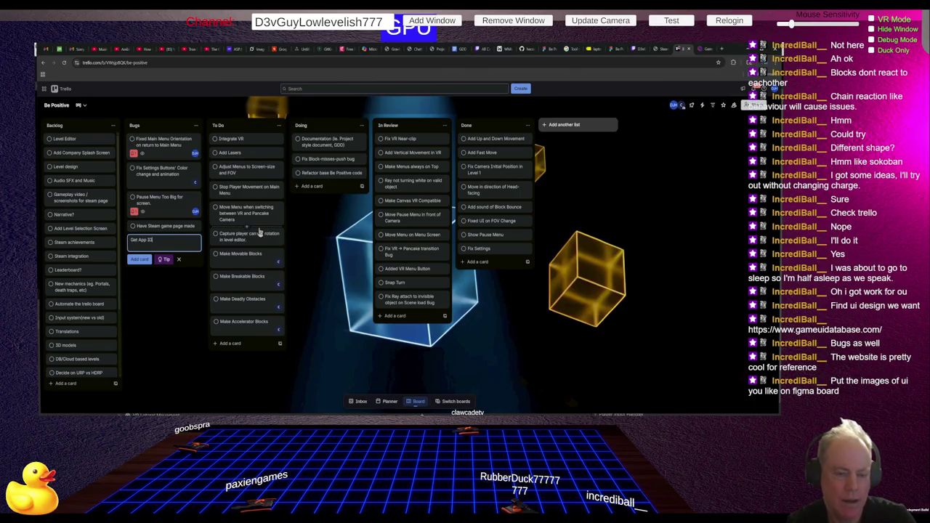
pyautogui.press('Return')
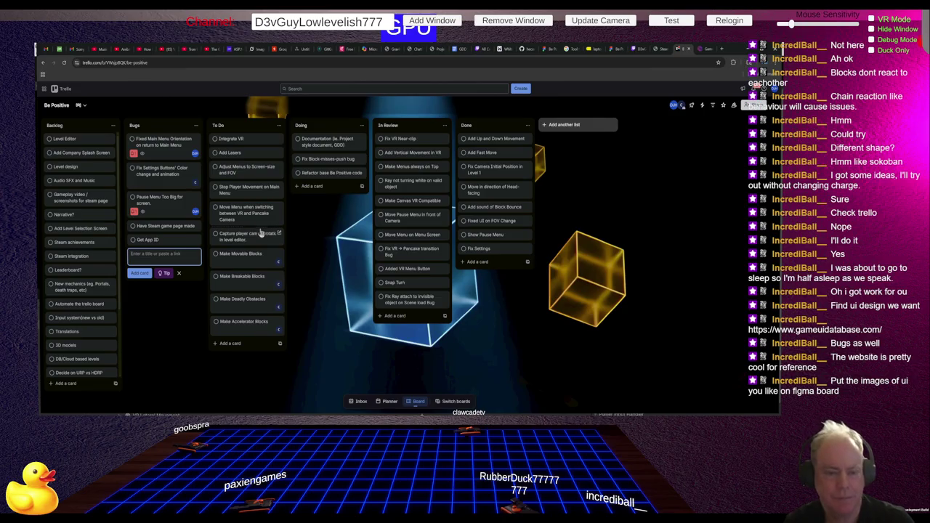
pyautogui.write('Find UI Styl')
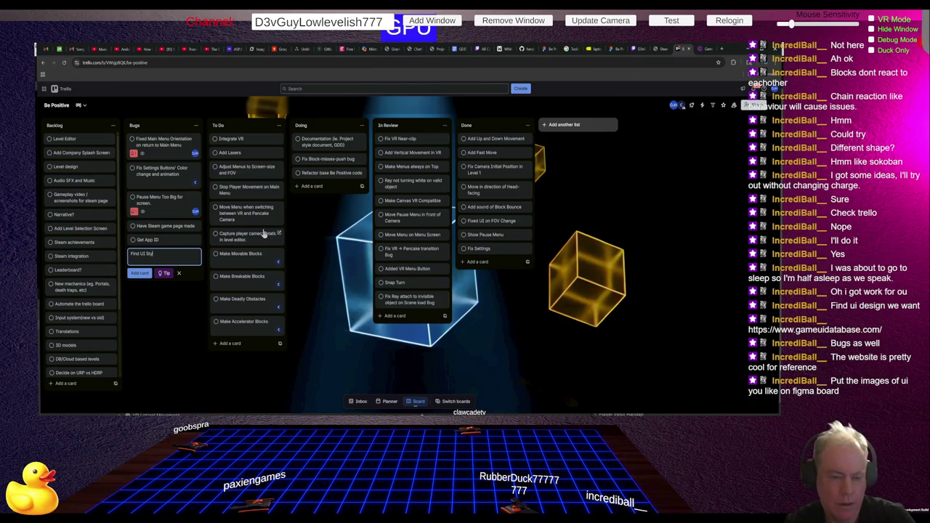
pyautogui.write('e')
pyautogui.press('Return')
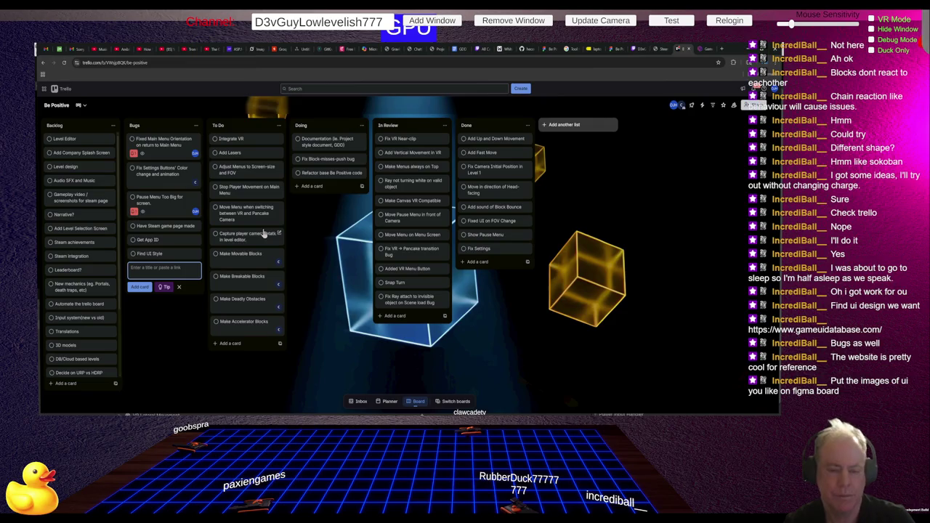
pyautogui.click(180, 258)
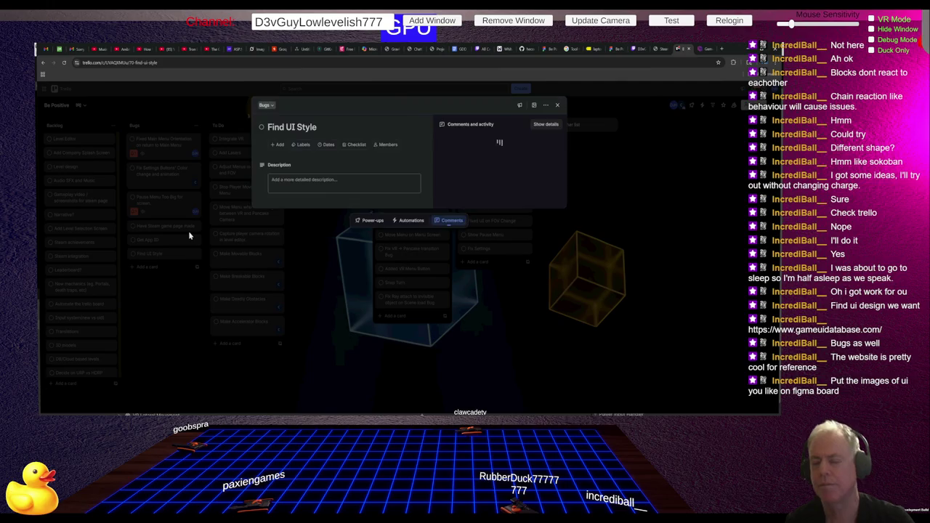
# Assign yourself as a member of the Find UI Style card and close it.
pyautogui.click(392, 145)
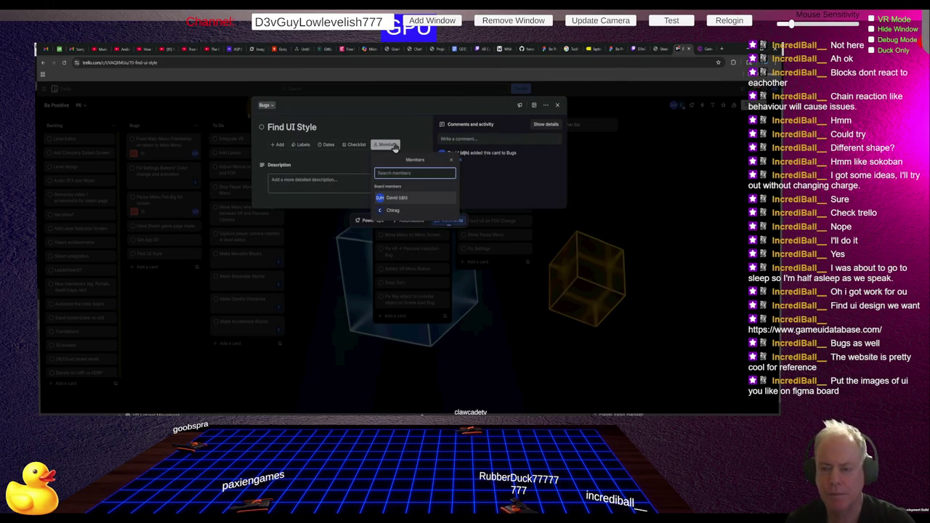
pyautogui.click(393, 200)
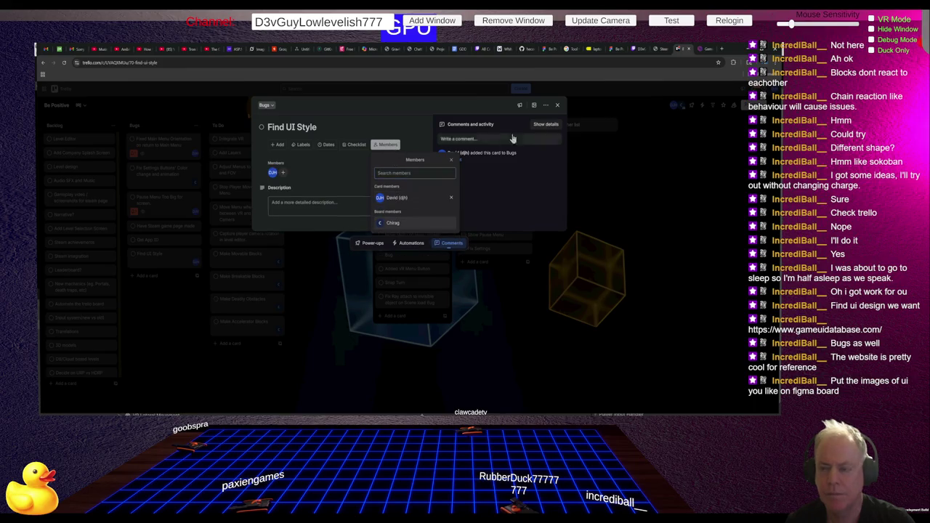
pyautogui.click(557, 106)
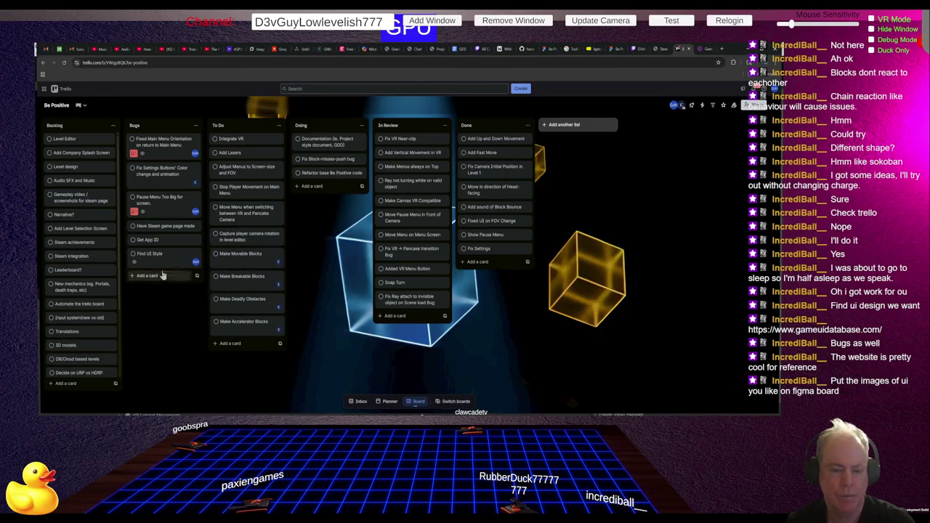
# Assign the board member to the Get App ID and Have Steam game page made cards.
pyautogui.click(169, 240)
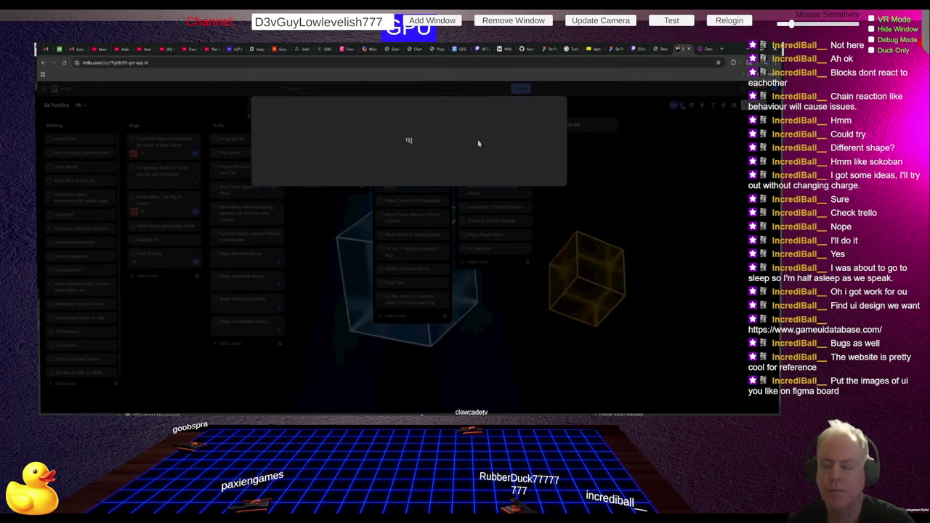
pyautogui.click(389, 146)
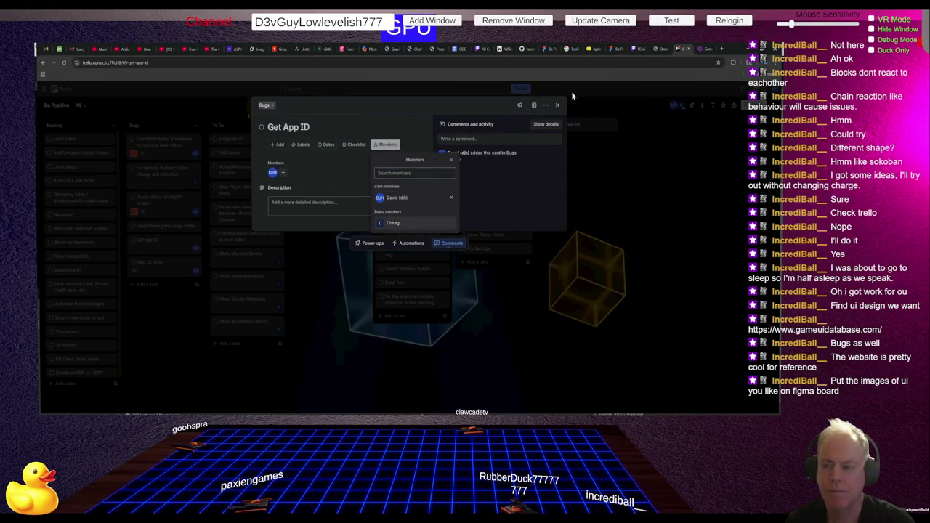
pyautogui.click(557, 104)
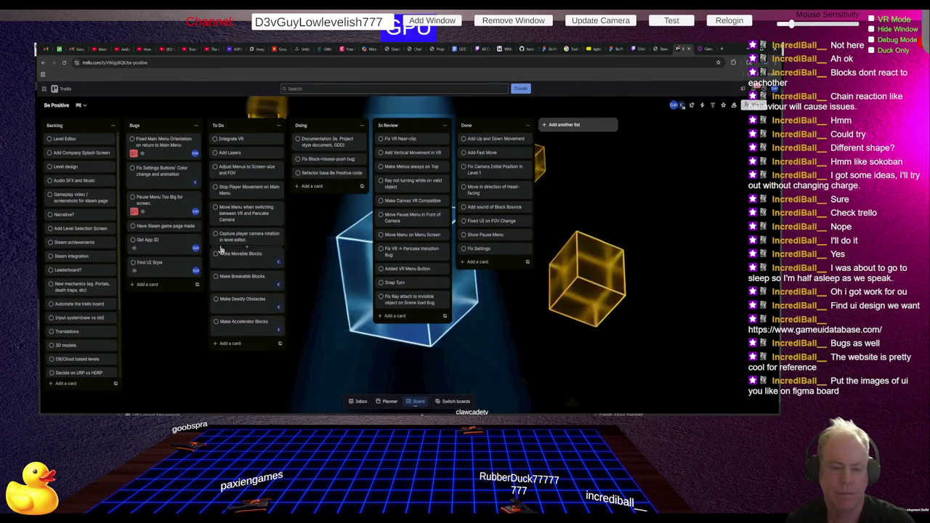
pyautogui.click(160, 227)
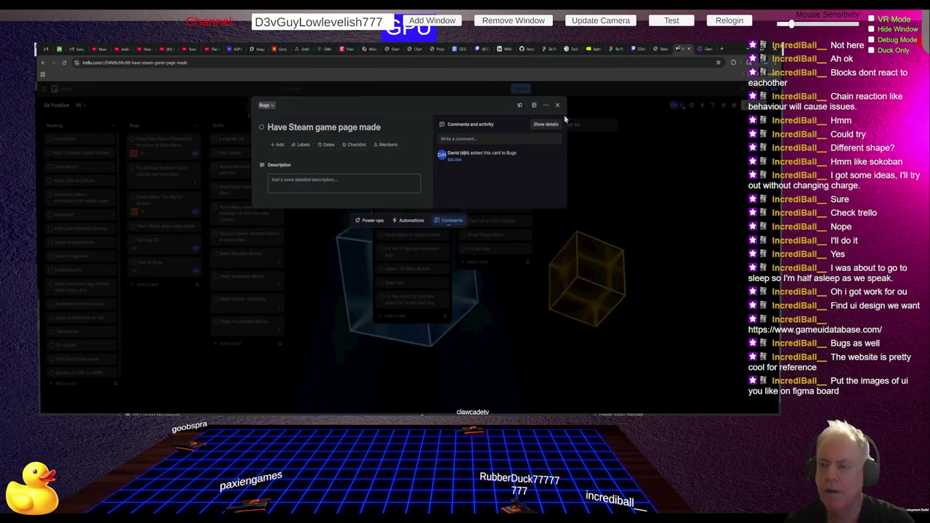
pyautogui.click(387, 145)
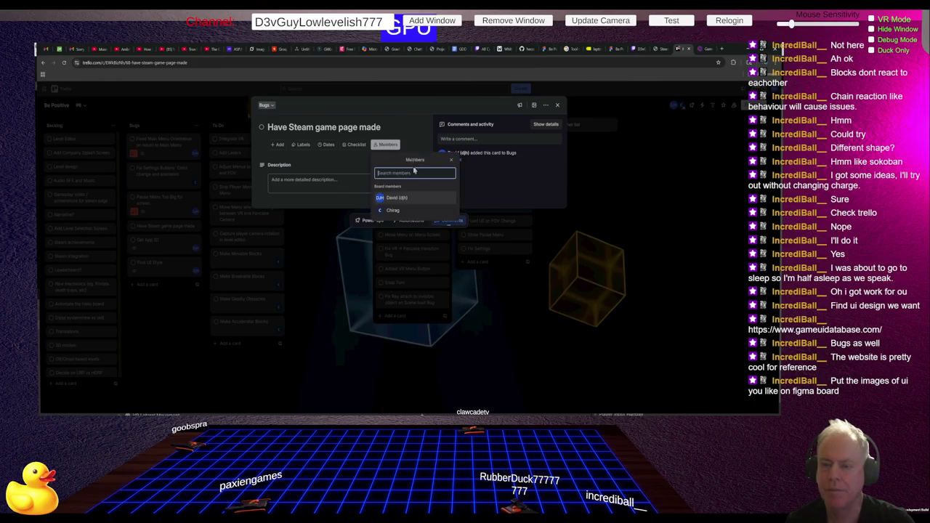
pyautogui.click(392, 199)
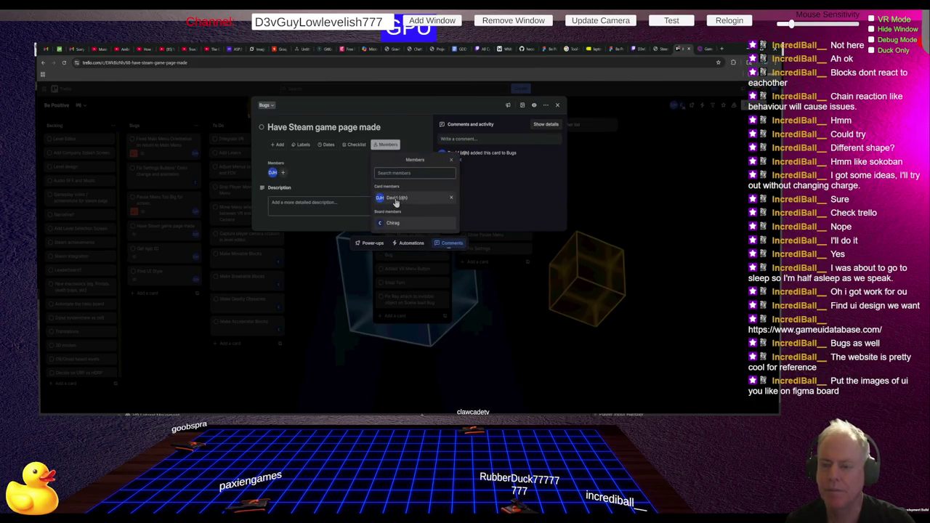
pyautogui.click(553, 106)
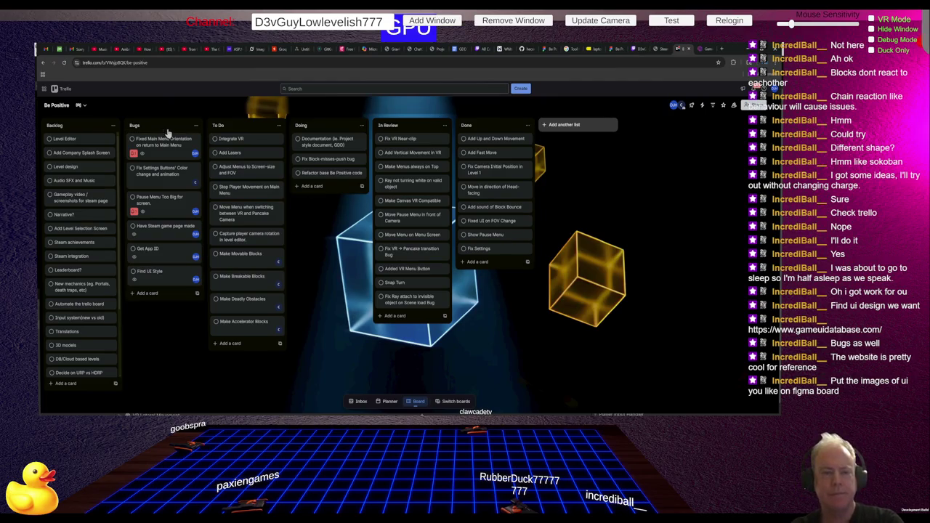
# Open the followed channel streaming 'studying mushroom clouds and other things - 2D pixel art CFD WIP'.
pyautogui.click(636, 49)
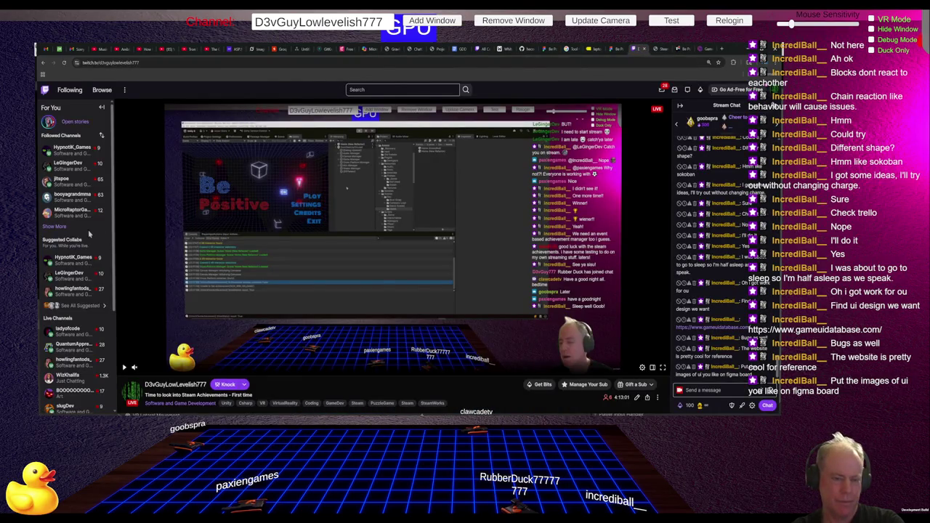
pyautogui.click(62, 227)
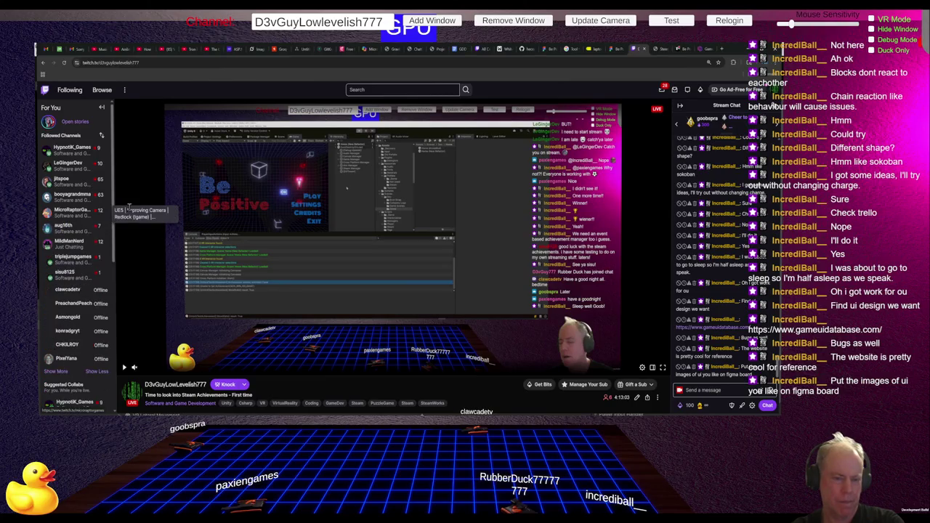
pyautogui.click(135, 229)
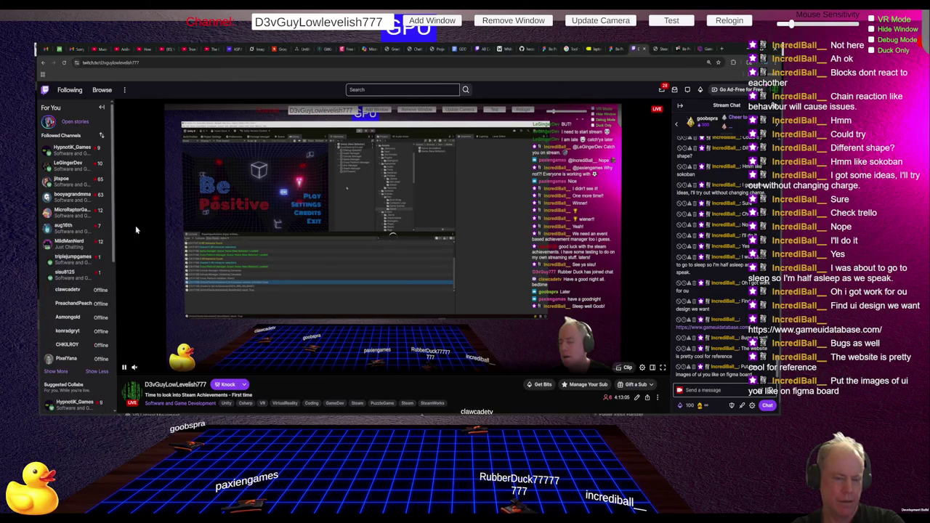
pyautogui.click(72, 277)
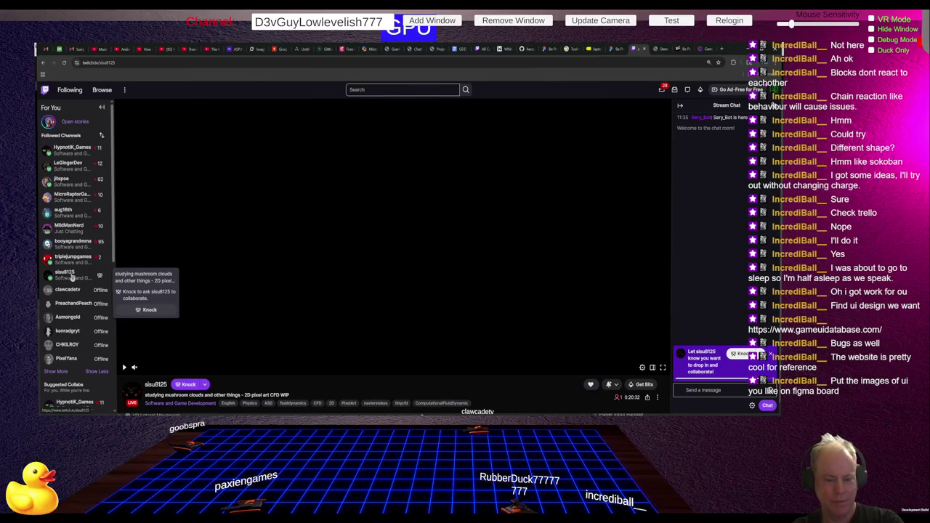
# Start the TinyCFD live stream playing in the Twitch player.
pyautogui.moveTo(134, 369)
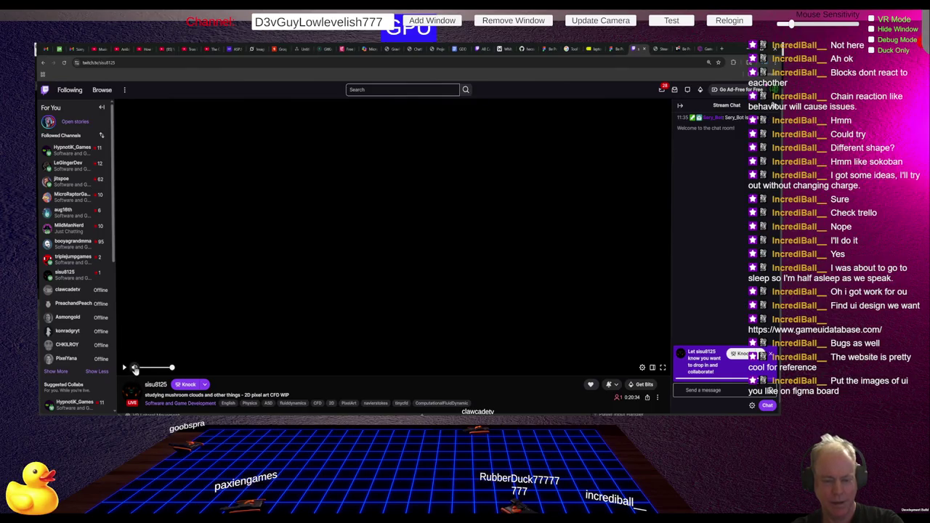
pyautogui.click(320, 252)
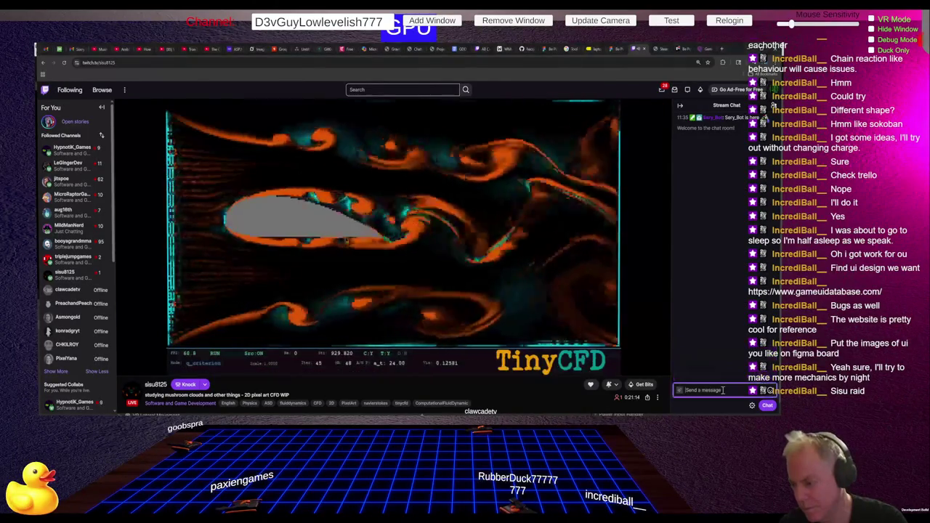
# Send a chat message made of several duck emotes in the CFD stream.
pyautogui.click(769, 391)
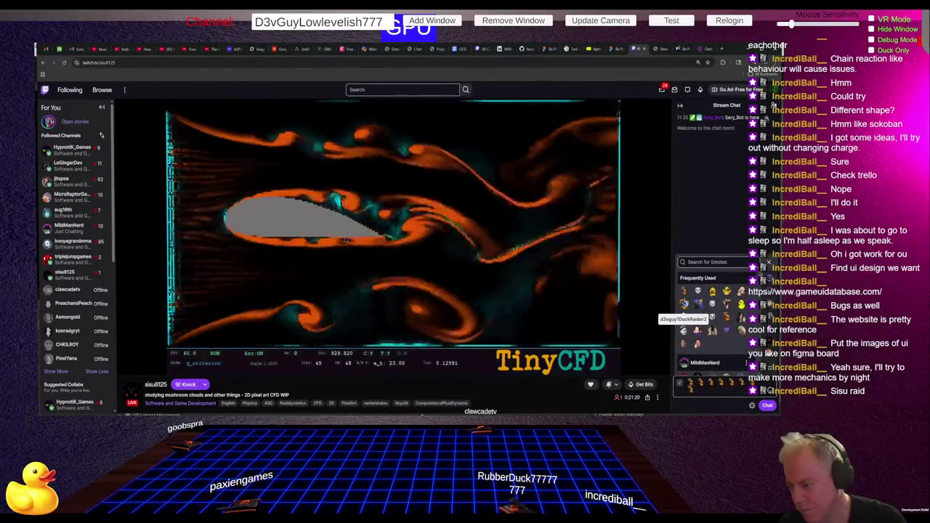
pyautogui.click(685, 297)
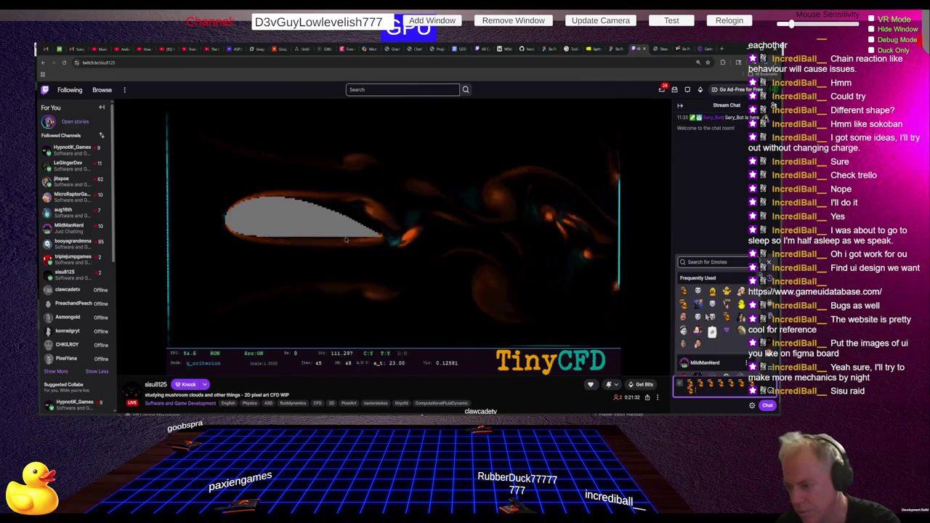
pyautogui.click(686, 293)
pyautogui.click(686, 292)
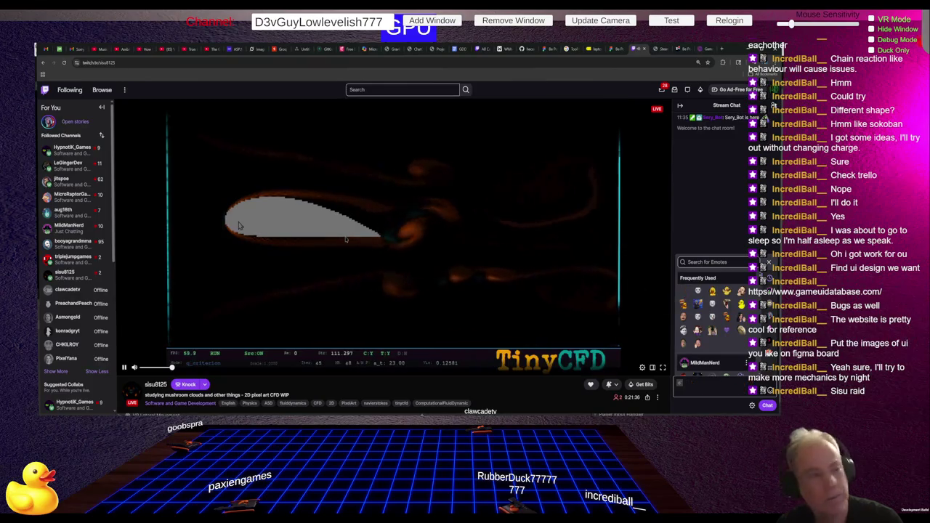
pyautogui.press('Return')
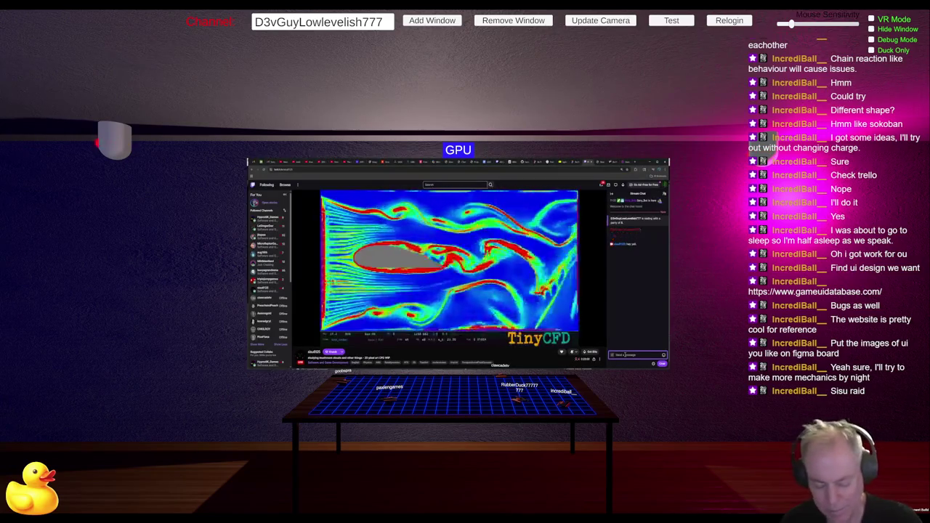
# Send the chat messages 'hey', 'Wait', 'ty' and 'Nice' in the CFD stream.
pyautogui.press('Return')
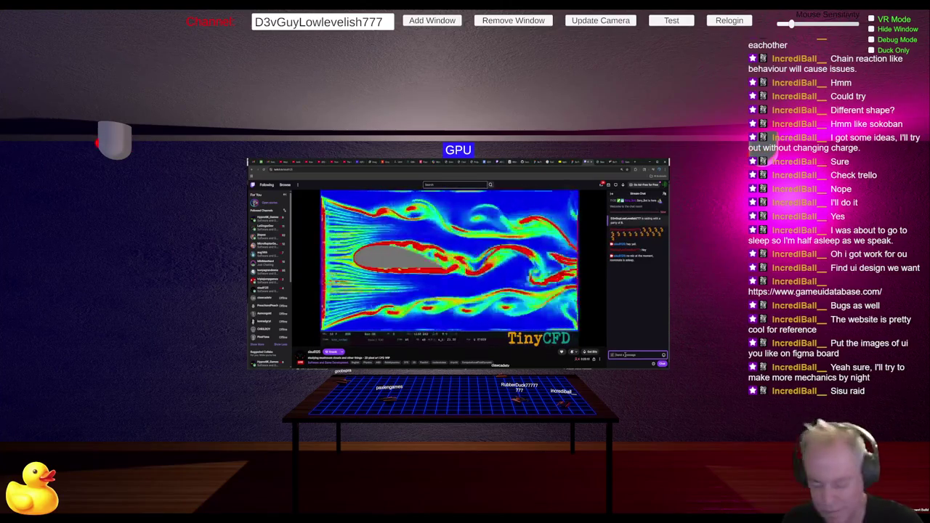
pyautogui.write('Wait')
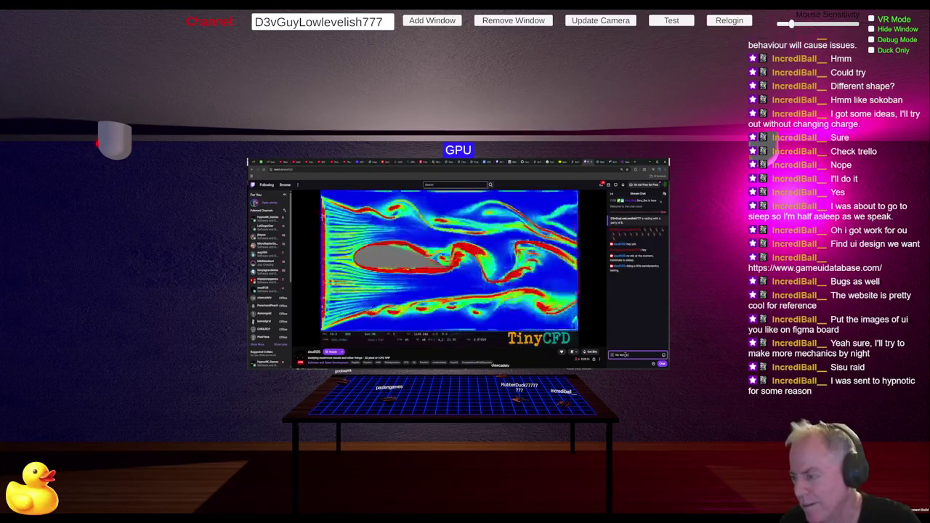
pyautogui.press('Return')
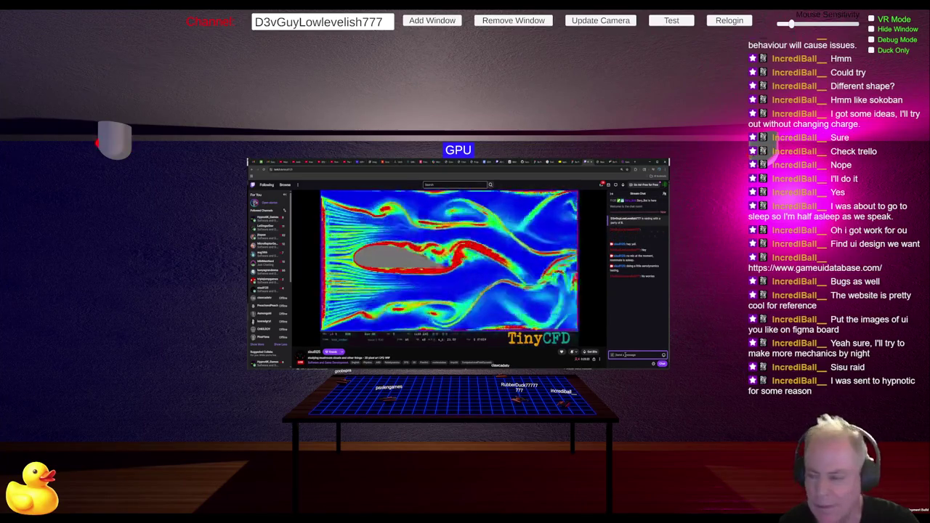
pyautogui.write('ty')
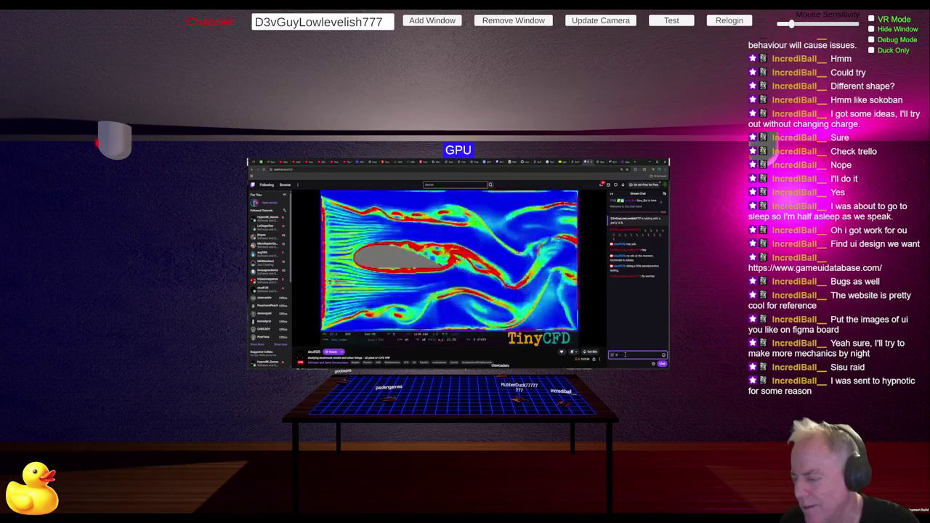
pyautogui.press('Return')
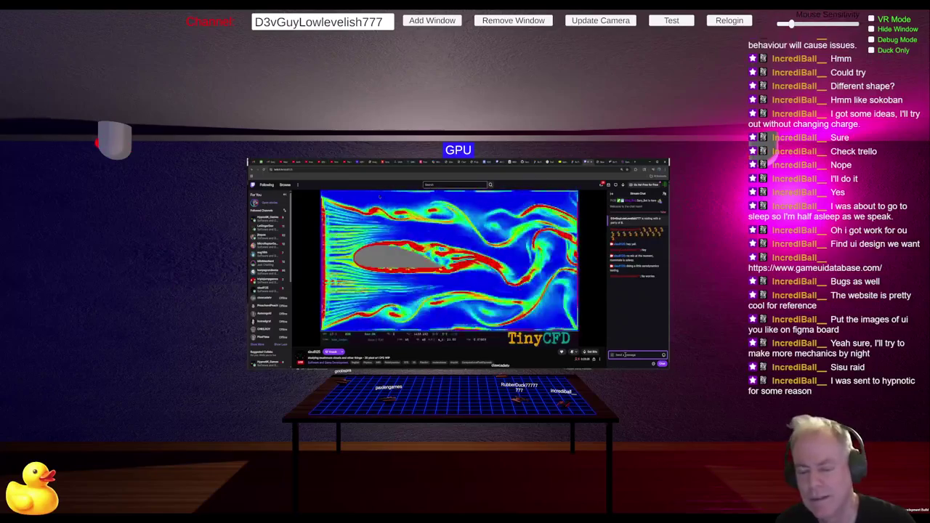
pyautogui.write('Nice')
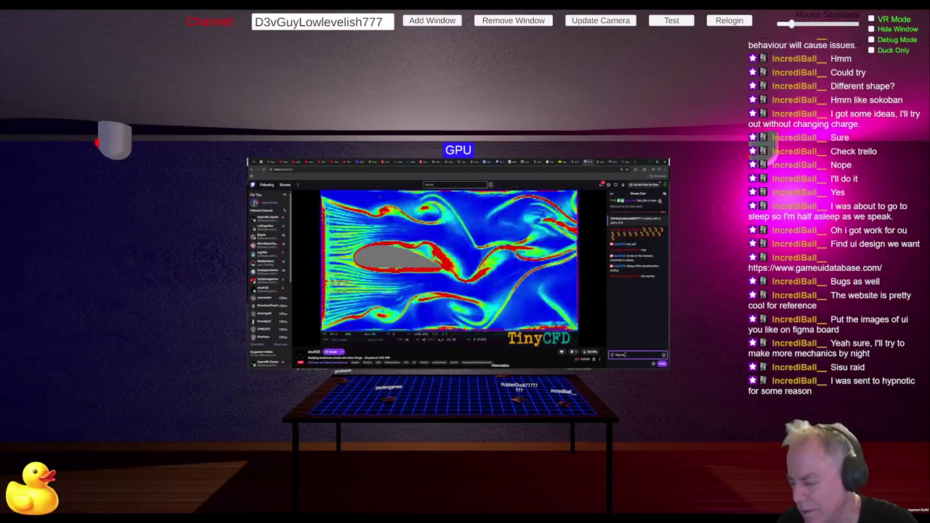
pyautogui.press('Return')
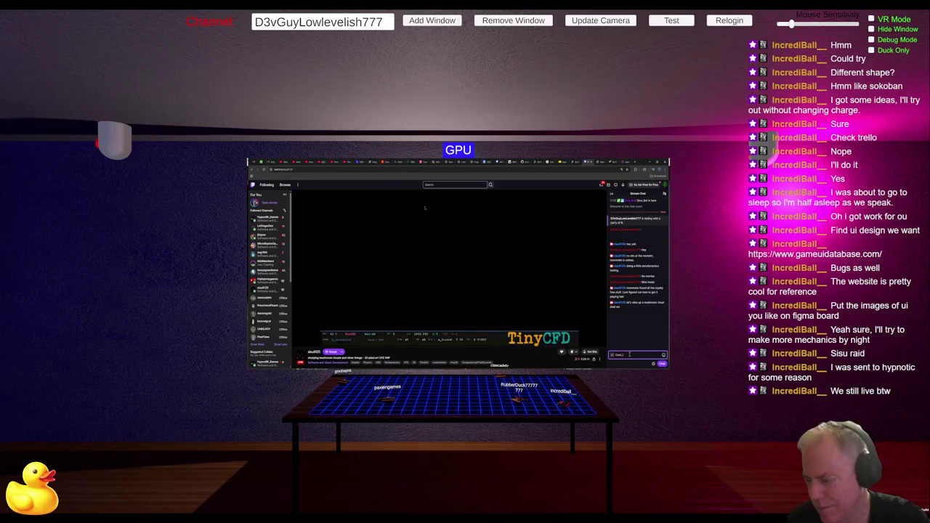
# Finish the drafted reply ending in 'one' and send it to the CFD stream's chat.
pyautogui.write('one')
pyautogui.press('Return')
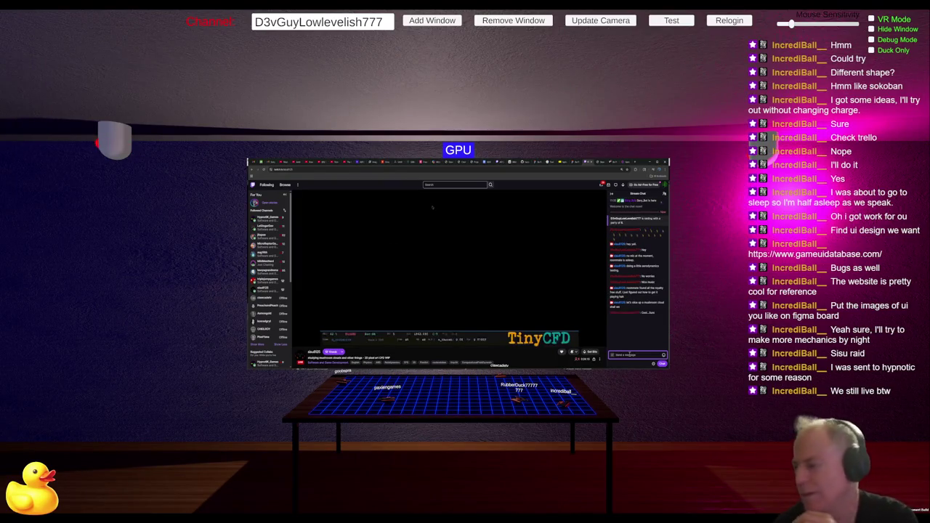